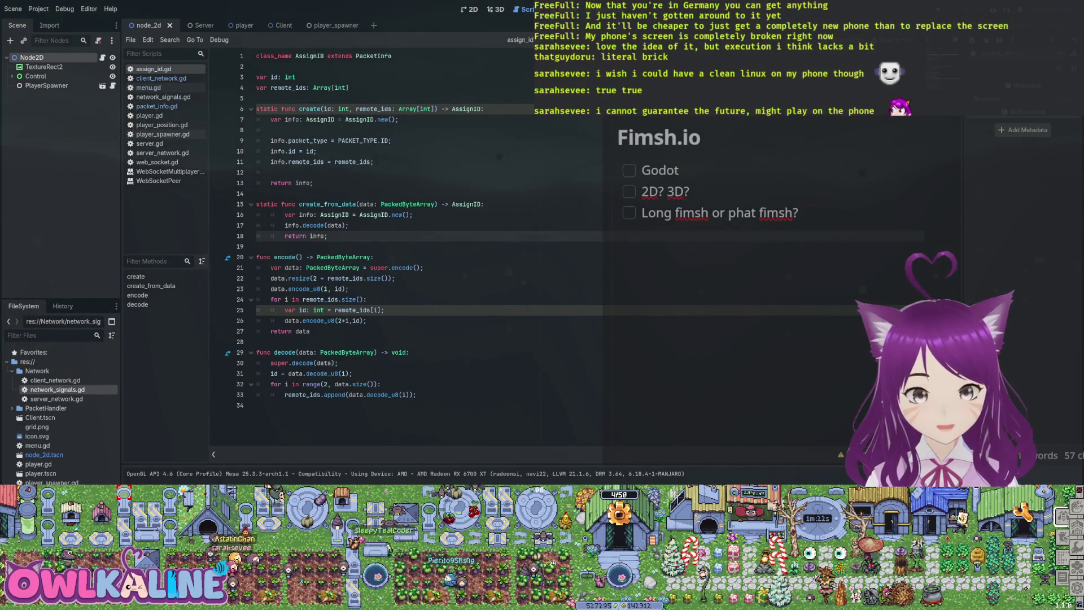
Step through assign_id.gd's data.resize, encode_u8 and info.decode lines, then switch to player.gd.
left_click(373, 162)
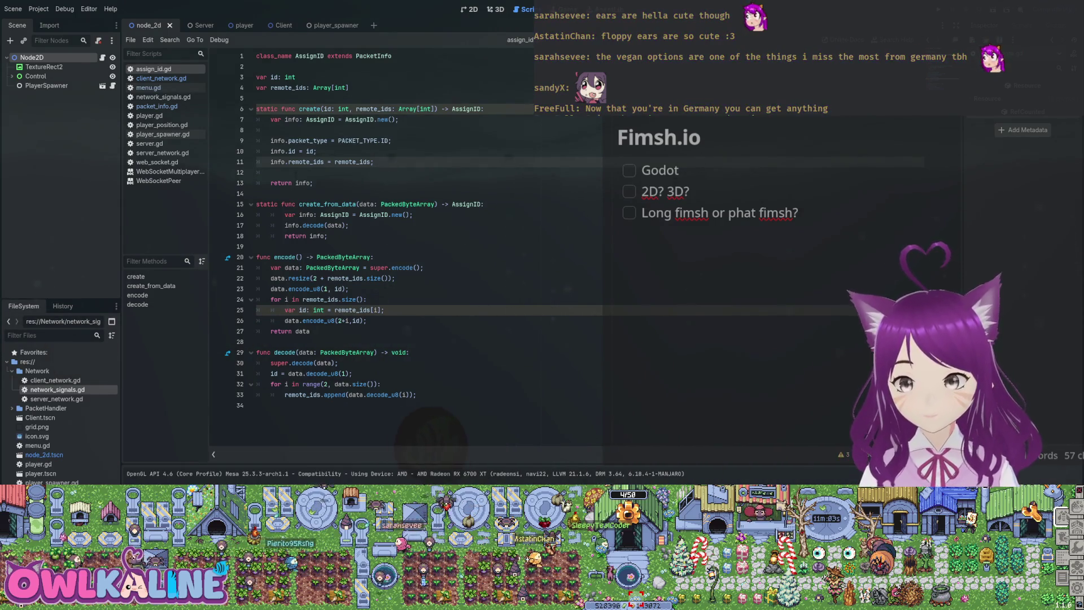
left_click(293, 246)
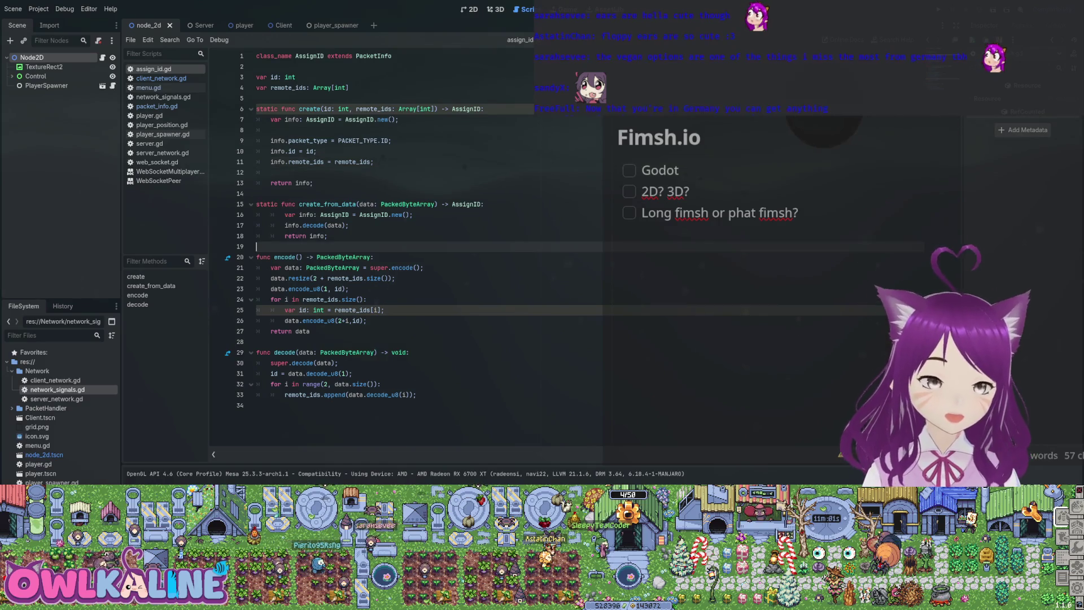
left_click(395, 278)
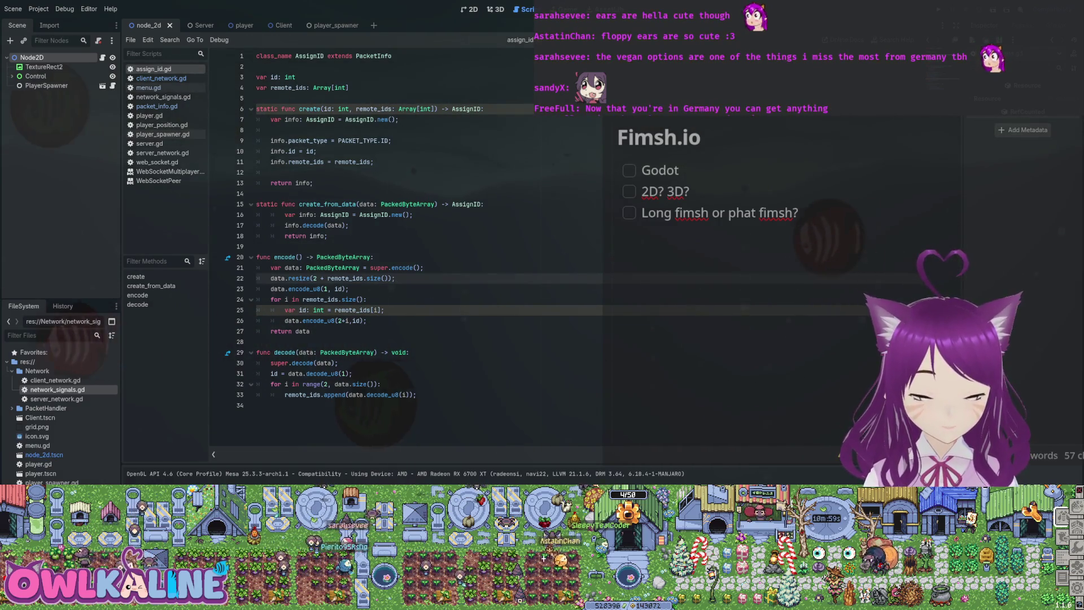
left_click(384, 310)
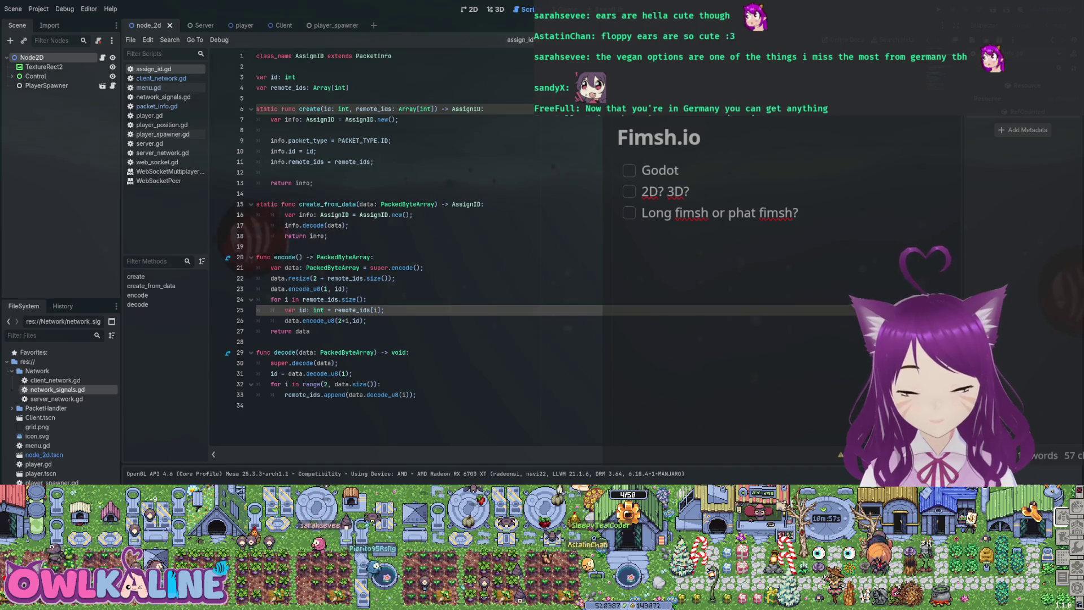
left_click(350, 289)
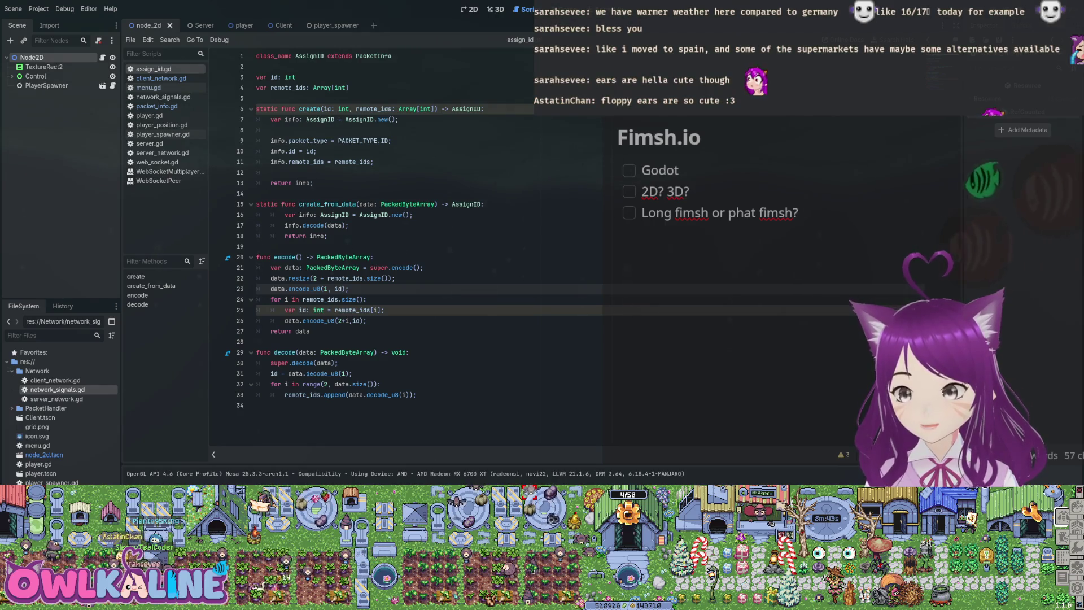
left_click(349, 225)
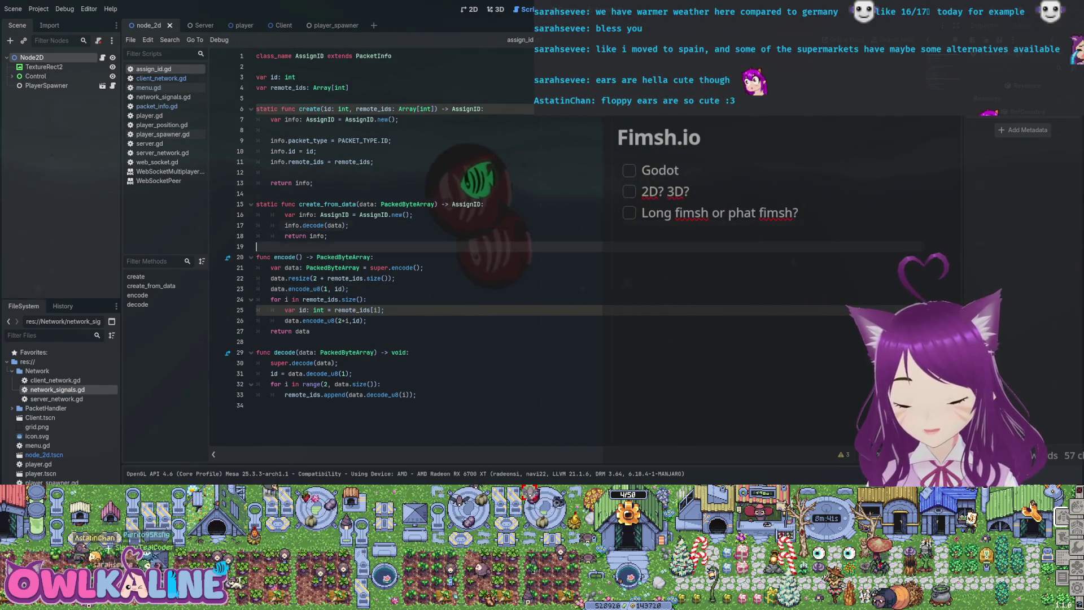
left_click(256, 193)
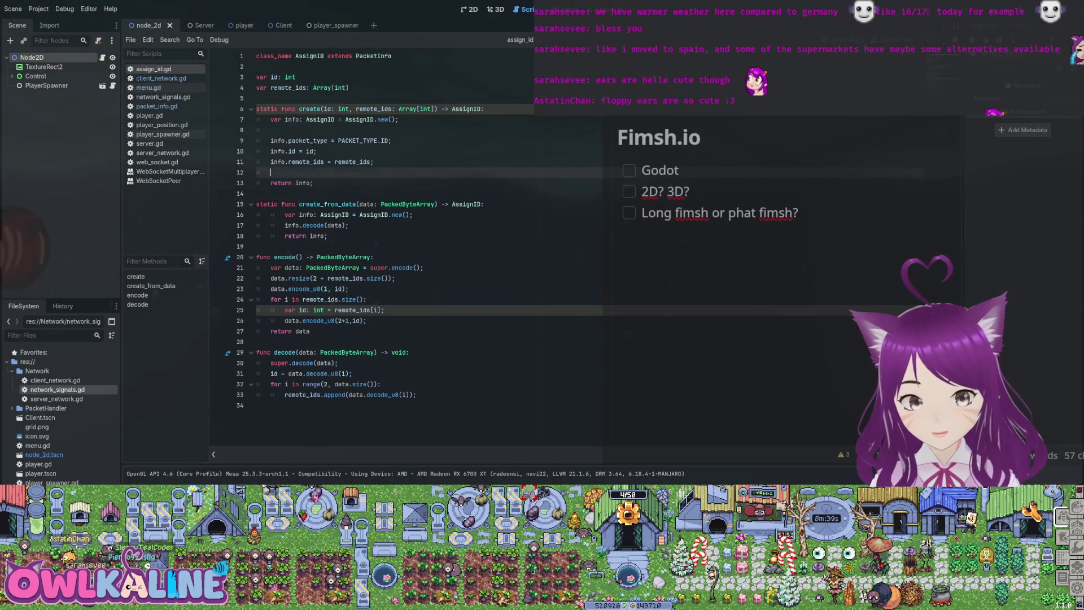
left_click(313, 183)
left_click(349, 225)
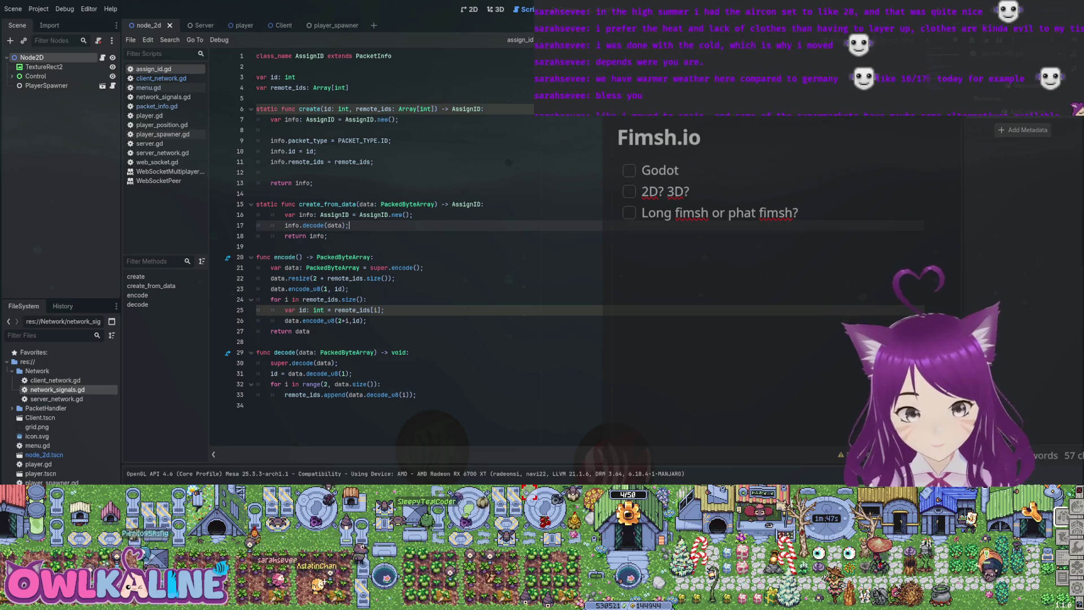
left_click(149, 116)
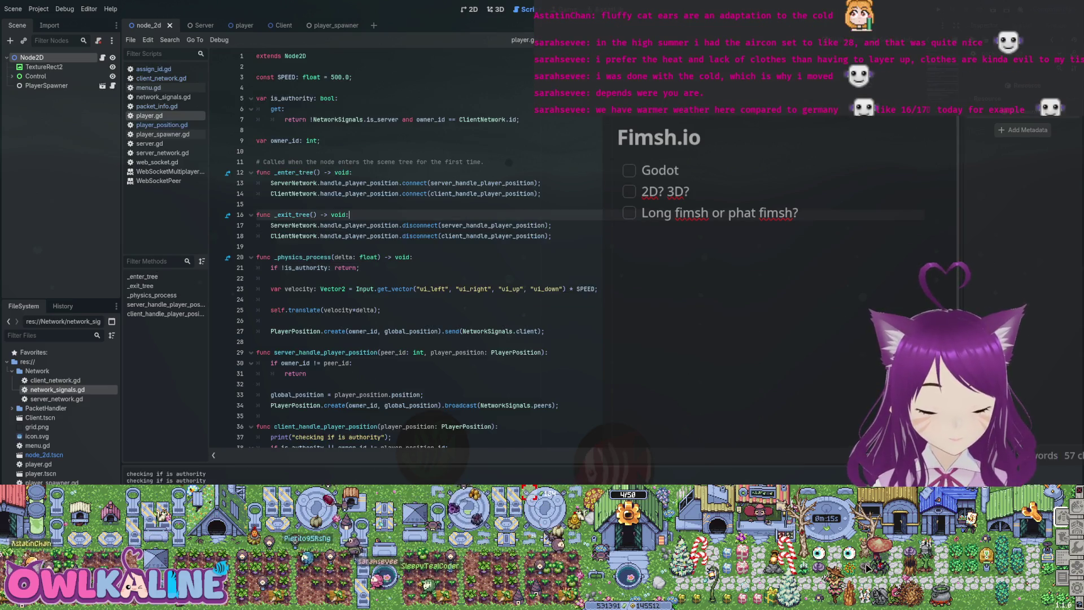
left_click(257, 246)
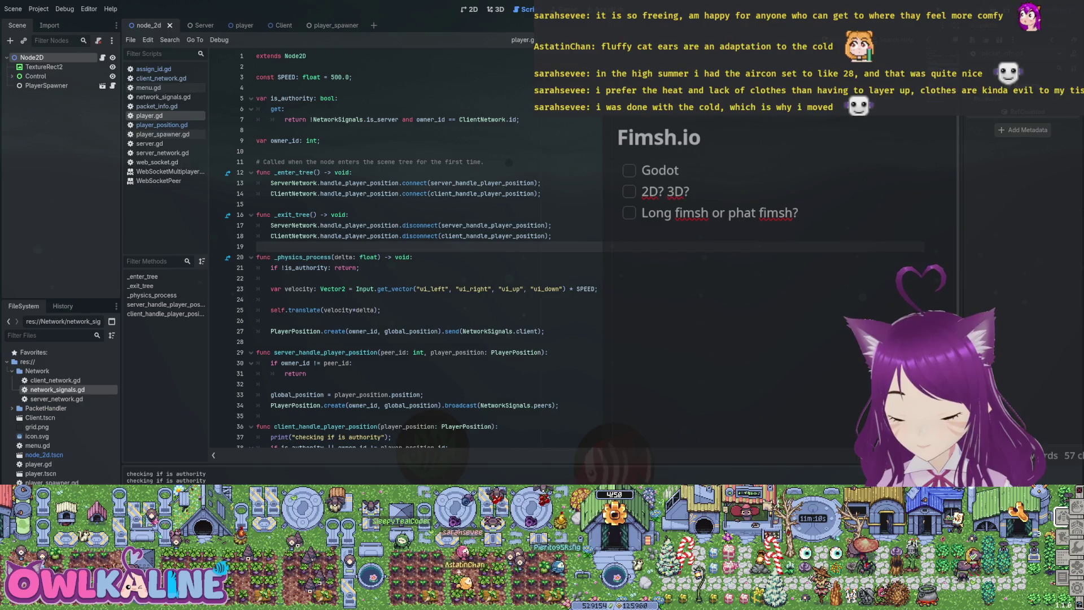
Scroll through player.gd's code and bring up the player scene tab.
left_click(256, 341)
left_click(551, 236)
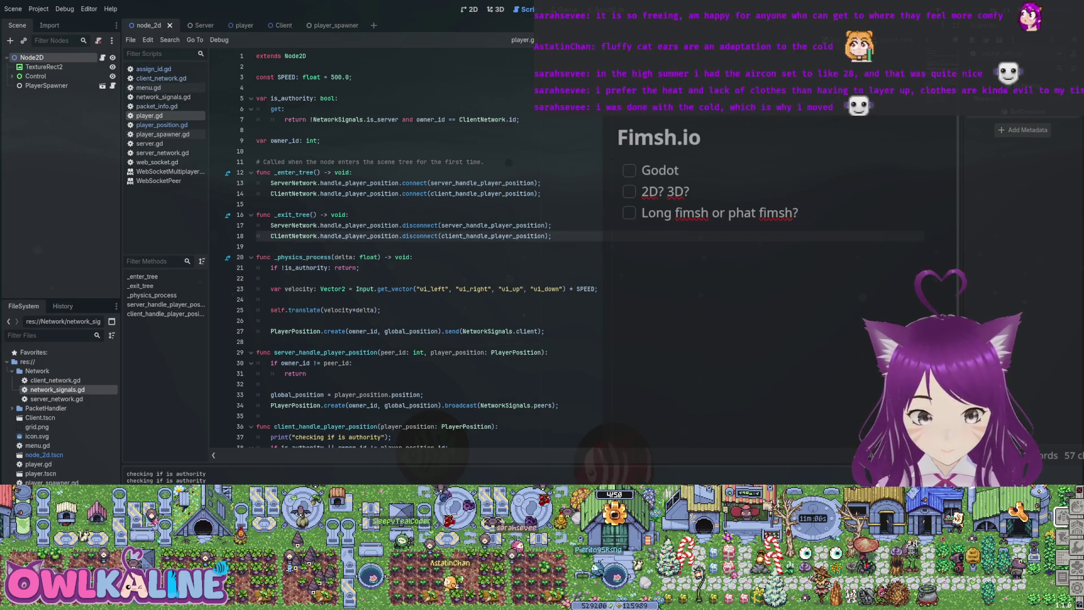
scroll(418, 254, "down", 2)
left_click_drag(271, 408, 271, 335)
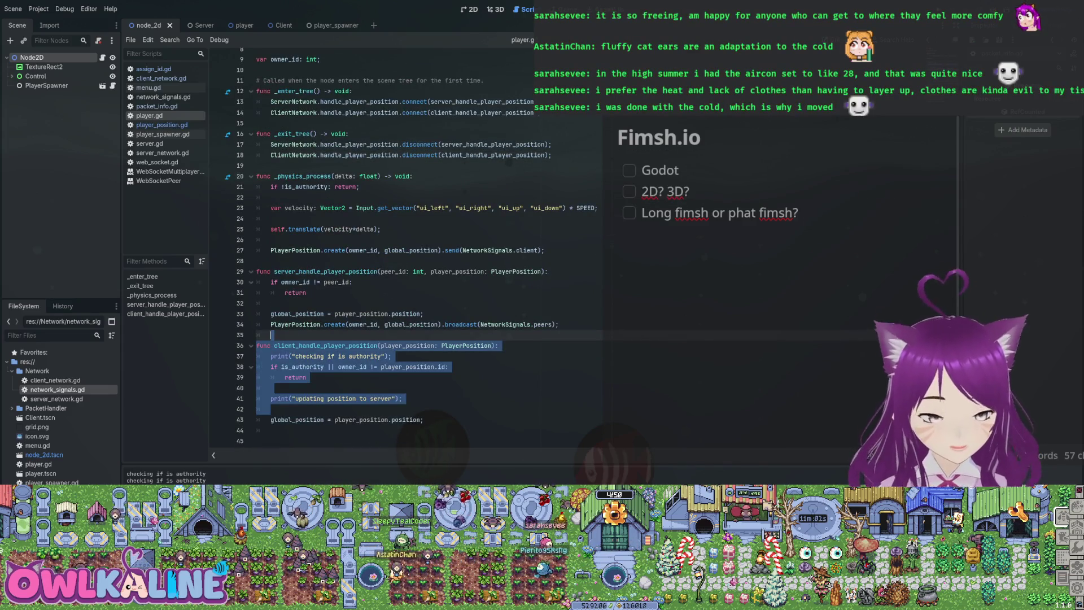
left_click(232, 25)
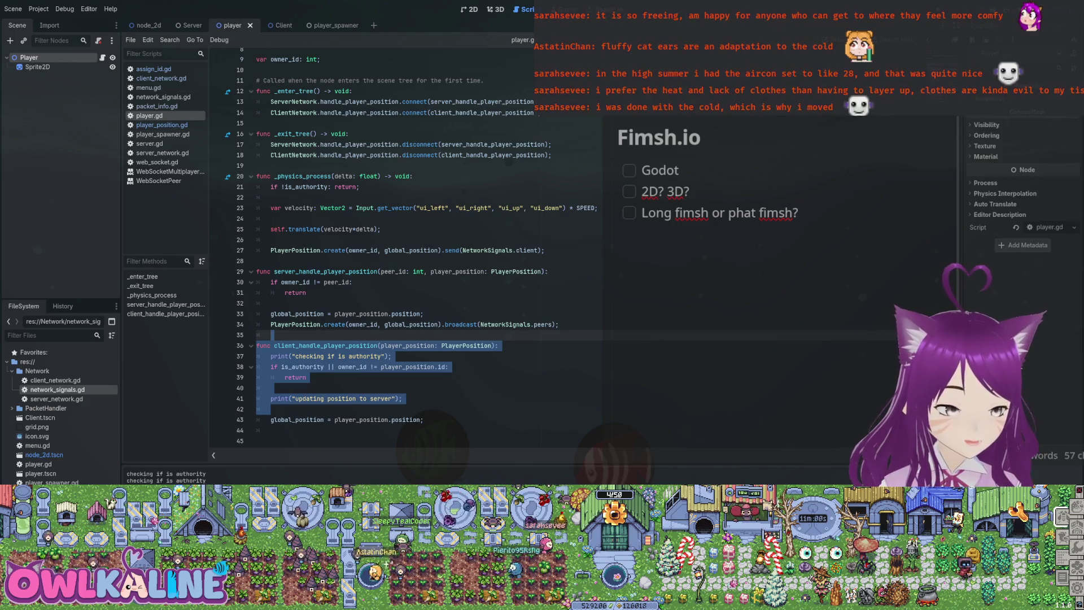
Review the is_authority getter and owner_id declaration, ending on the _enter_tree line.
left_click(395, 155)
scroll(395, 155, "up", 3)
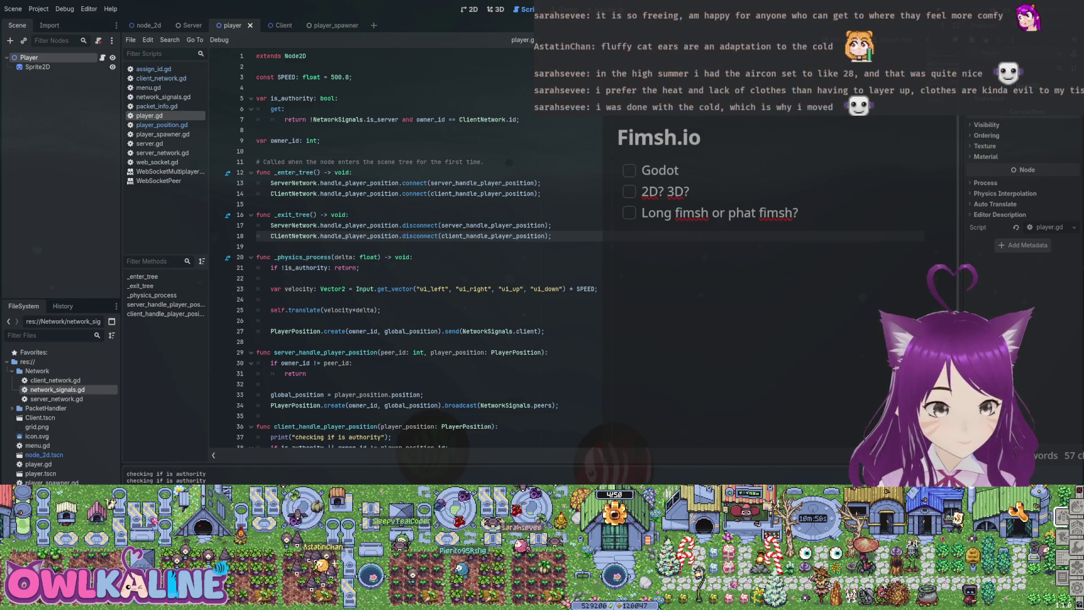
left_click(258, 119)
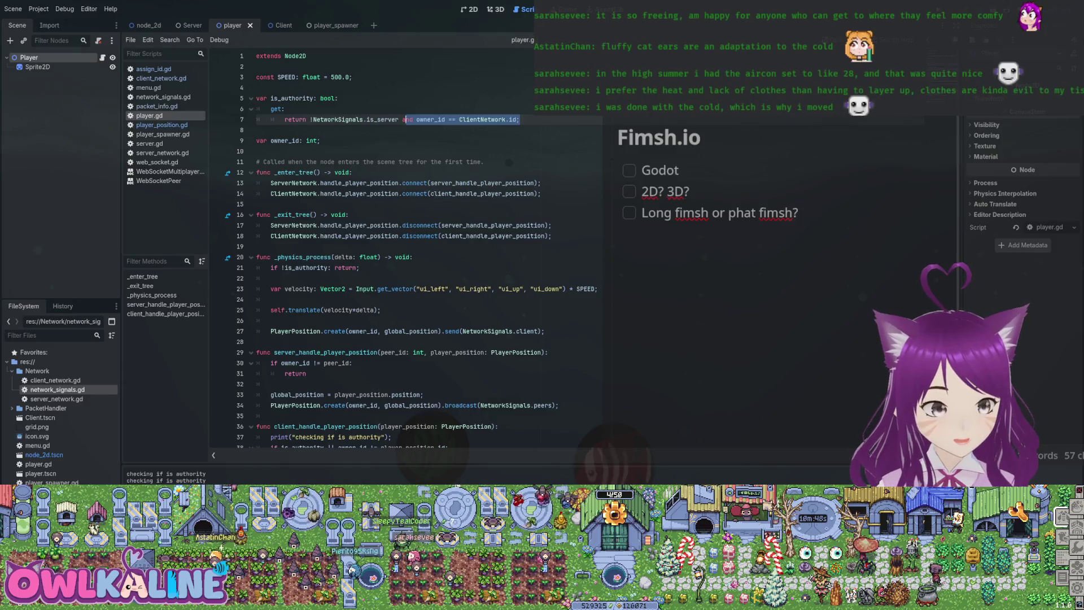
mouse_move(271, 98)
left_mouse_down()
mouse_move(520, 119)
mouse_move(395, 130)
left_mouse_up()
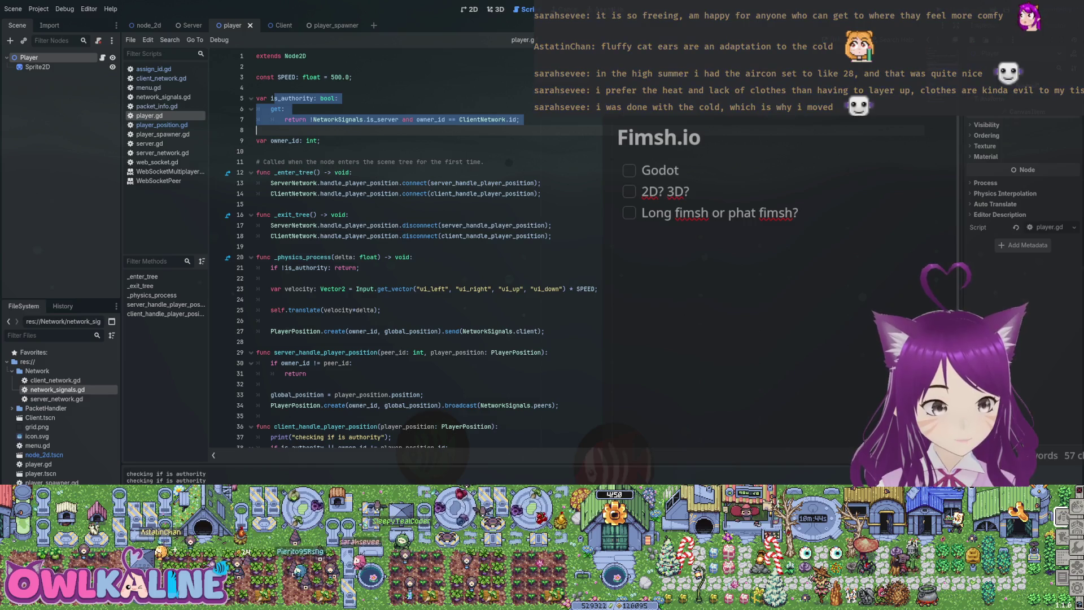
left_click(282, 98)
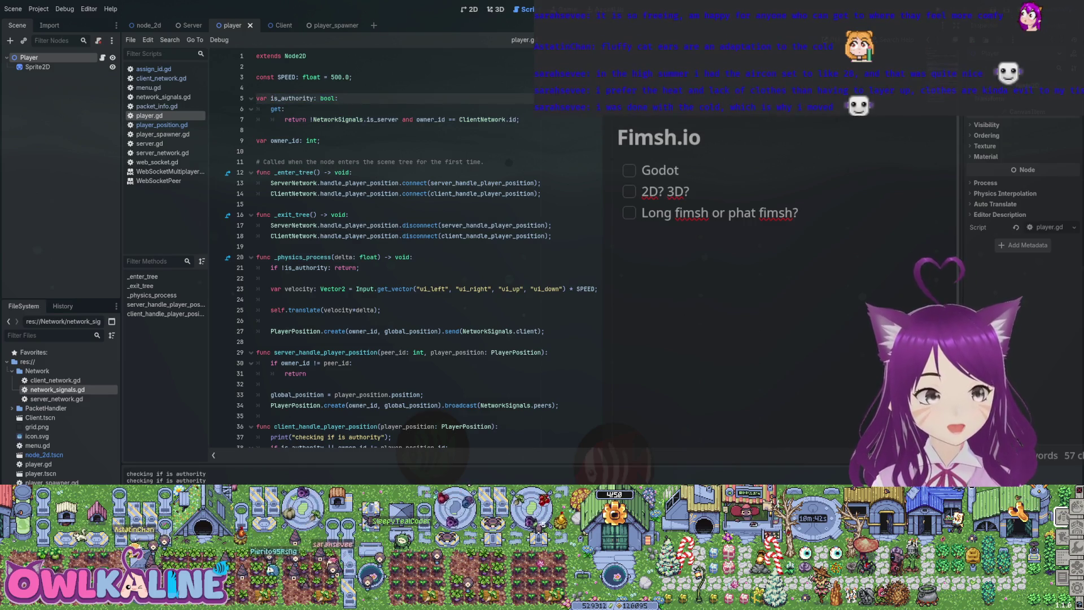
left_click(320, 140)
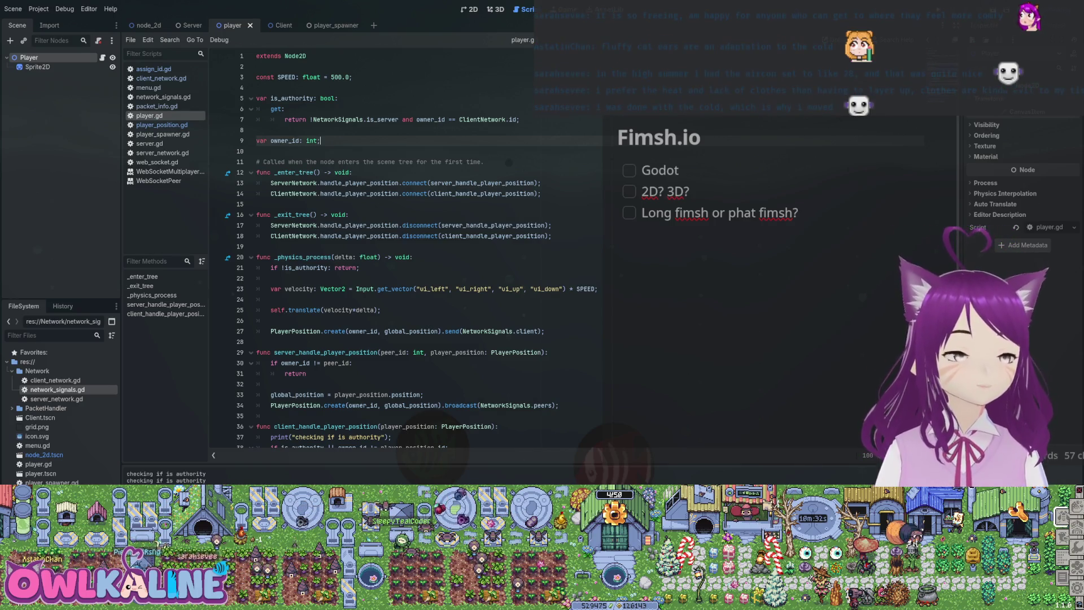
left_click(352, 172)
Add print("entered the tree") inside _enter_tree and run the project with F5.
key("Return")
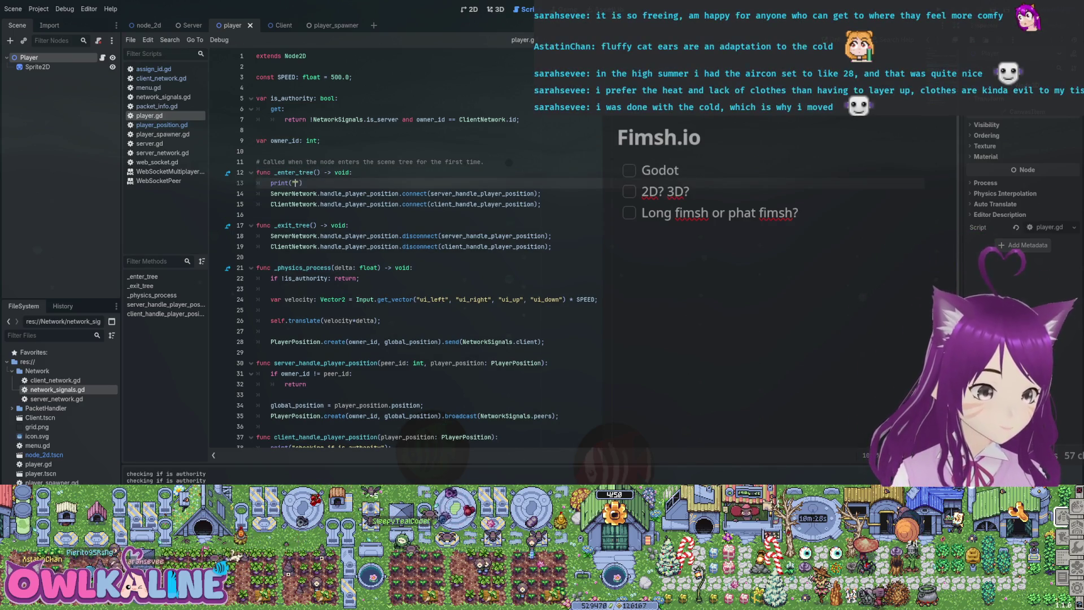
type("\"entereed")
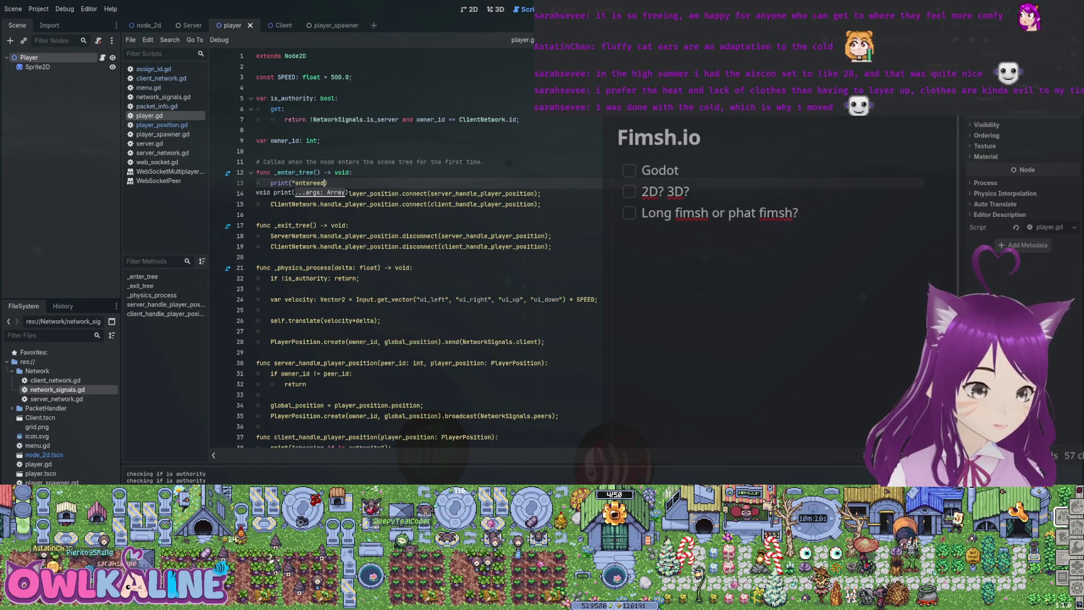
type(" the tree\"")
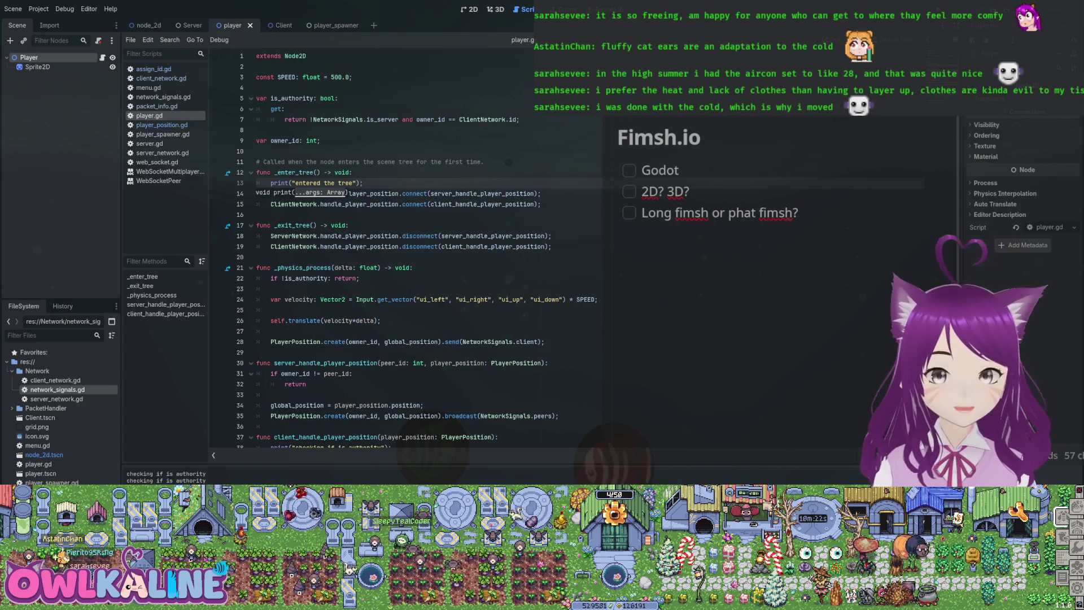
key("F5")
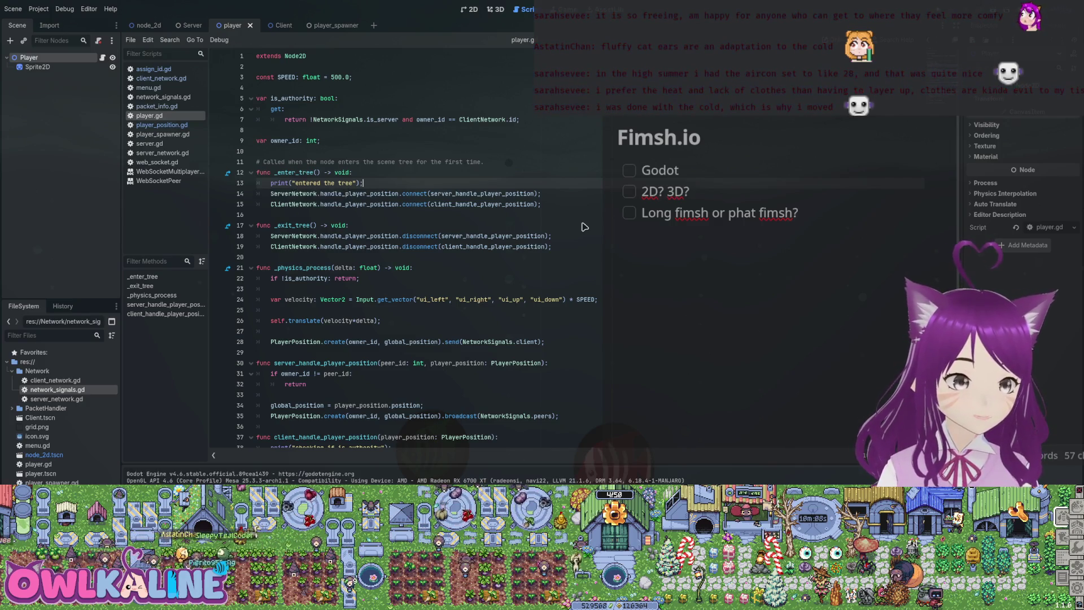
Delete the temporary "entered the tree" print line from _enter_tree.
key("shift+Home")
key("shift+Home")
key("BackSpace")
key("BackSpace")
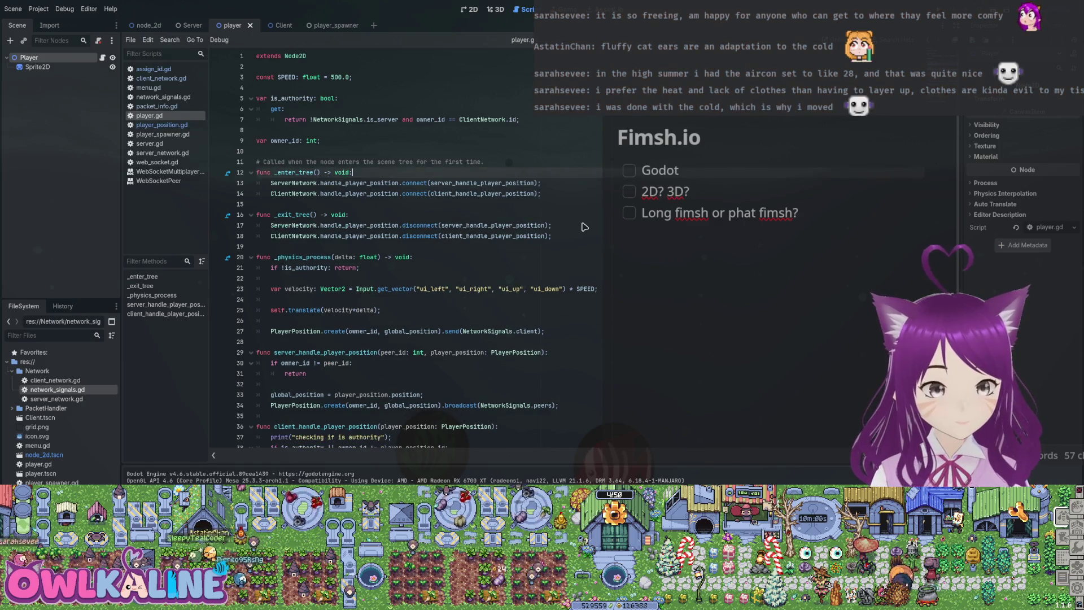
key("Down")
key("Down")
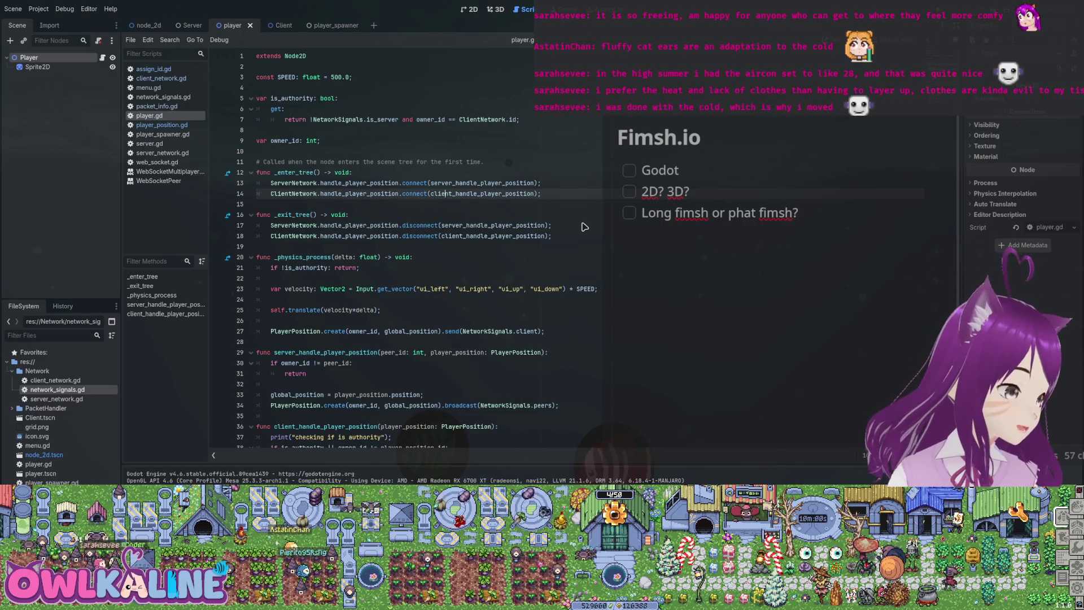
key("ctrl+d")
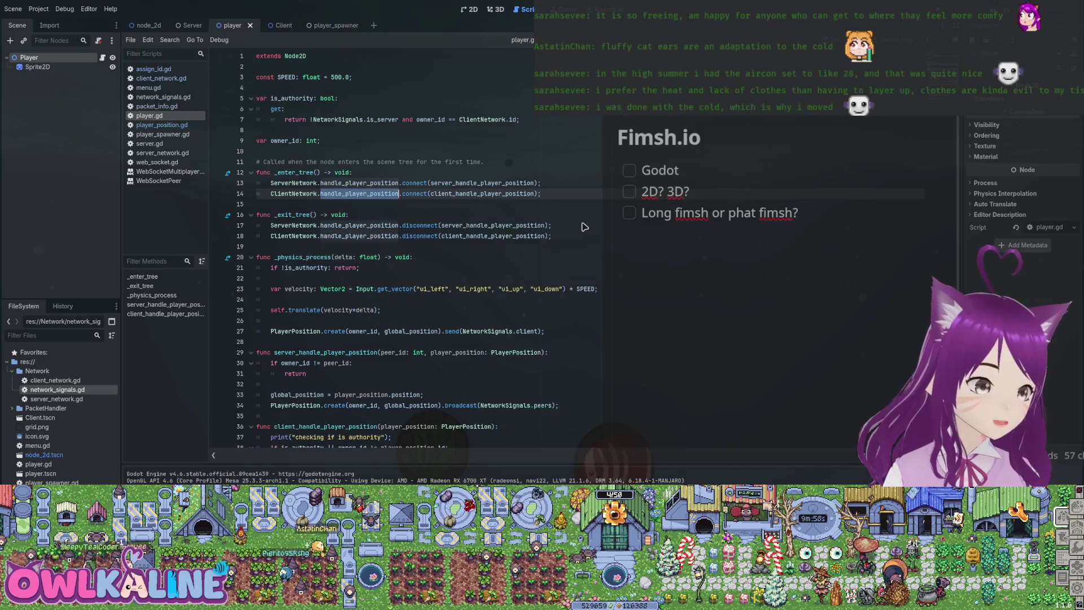
scroll(584, 226, "down", 3)
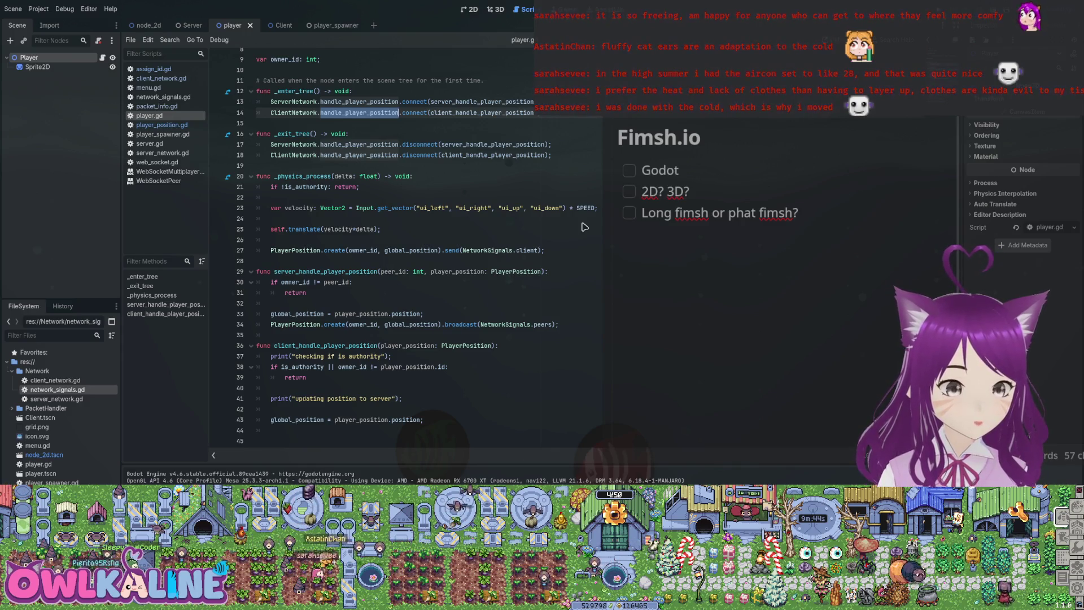
left_click_drag(477, 324, 303, 313)
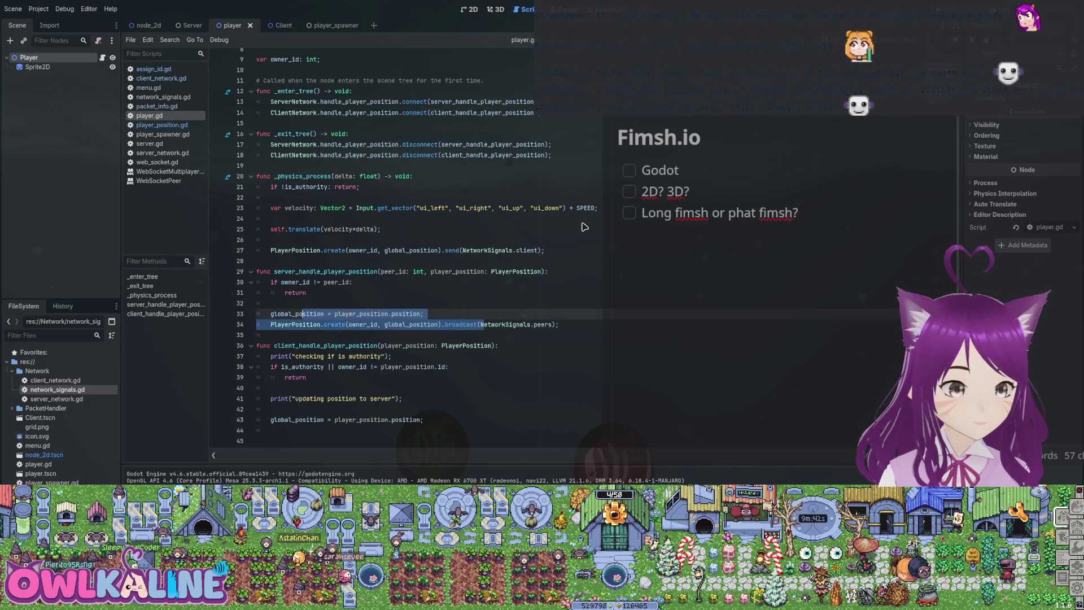
scroll(304, 314, "up", 3)
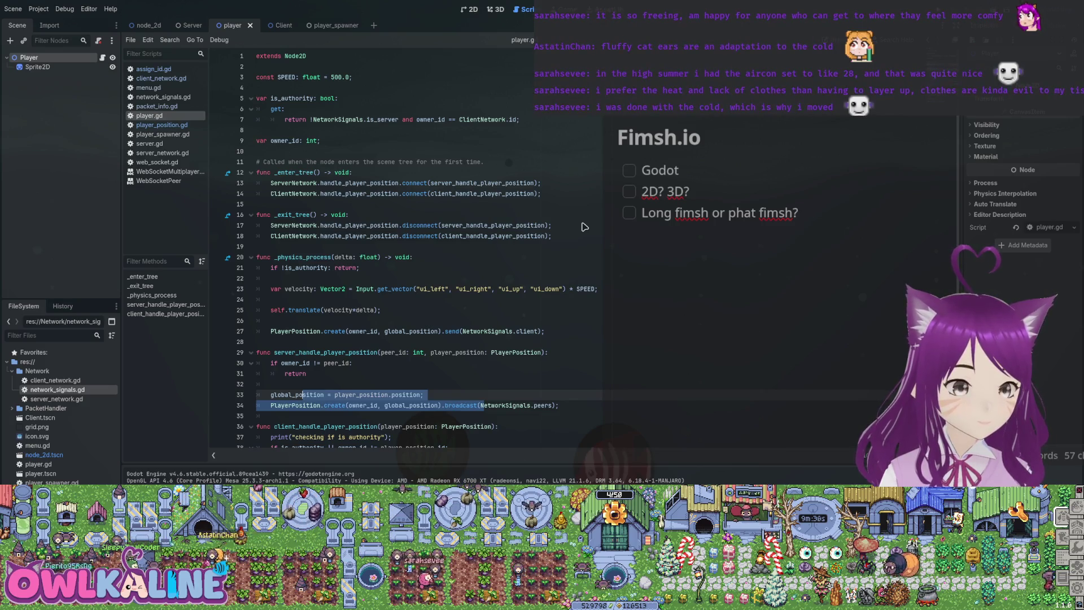
scroll(584, 227, "down", 3)
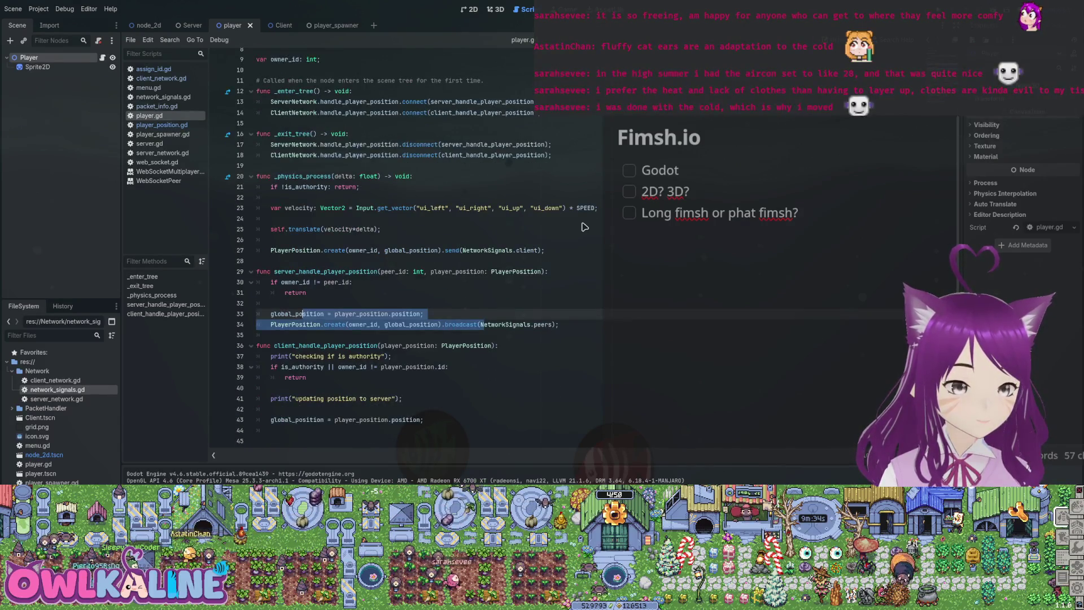
key("Down")
key("Down")
key("Down")
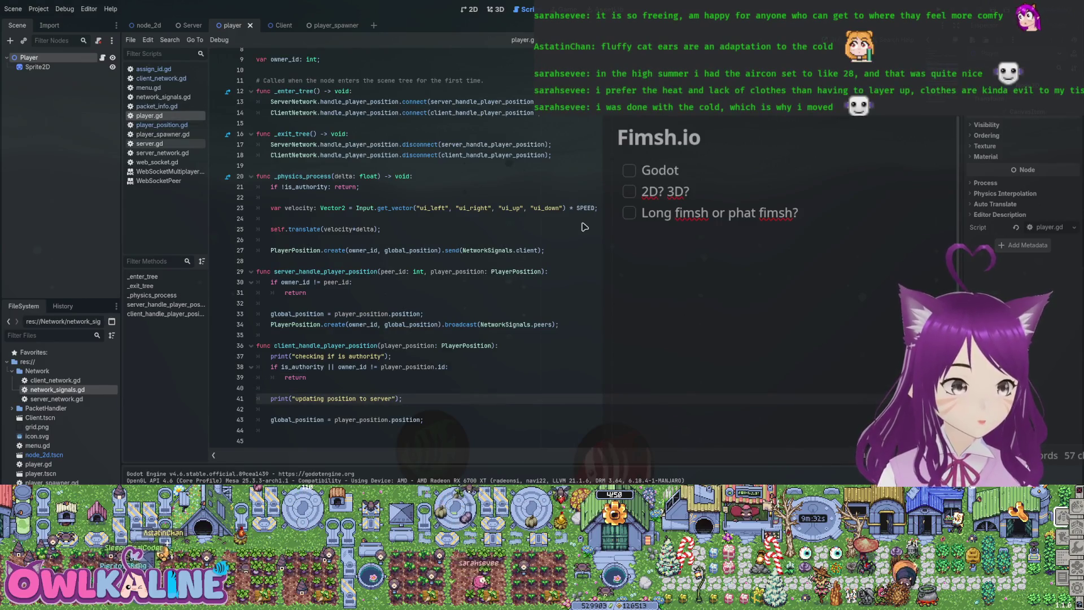
left_click(161, 78)
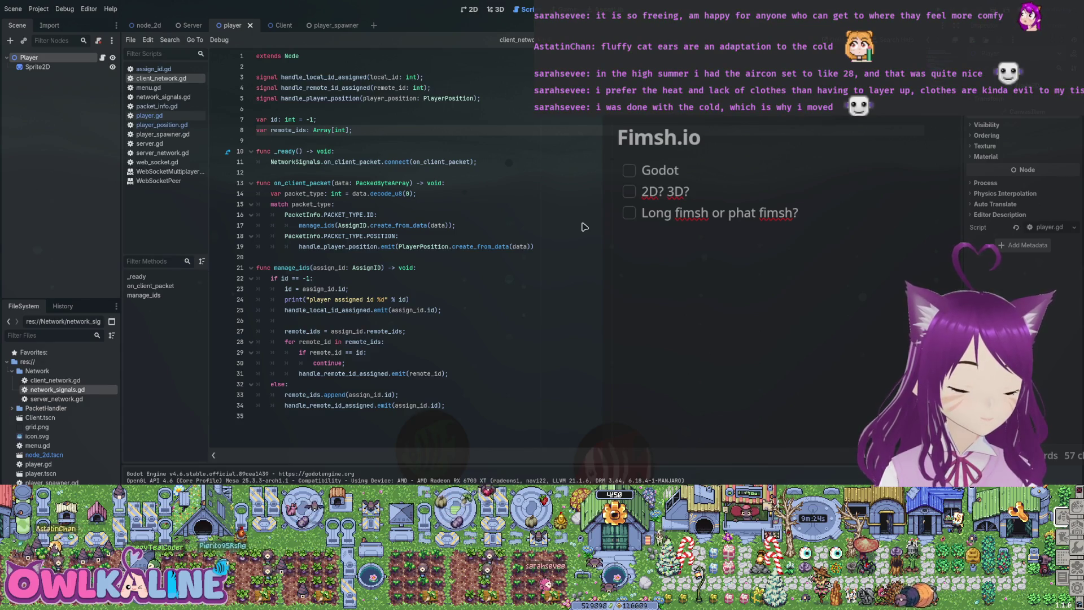
Inspect manage_ids: the assigned-id message, the id variable and the handle_local_id_assigned emit line.
left_click_drag(310, 299, 386, 299)
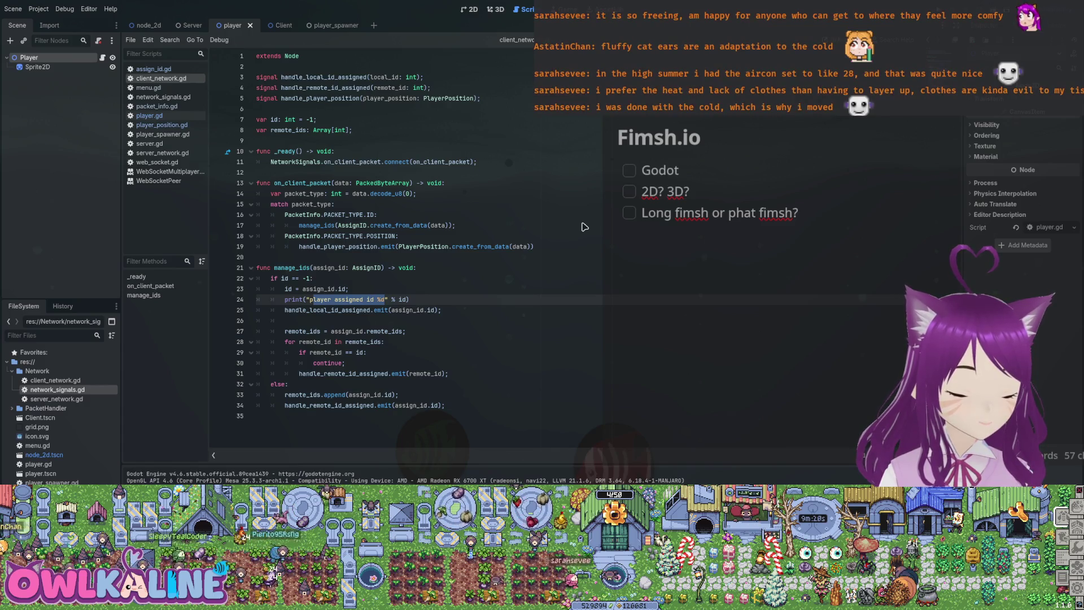
key("Down")
key("Home")
key("ctrl+shift+Right")
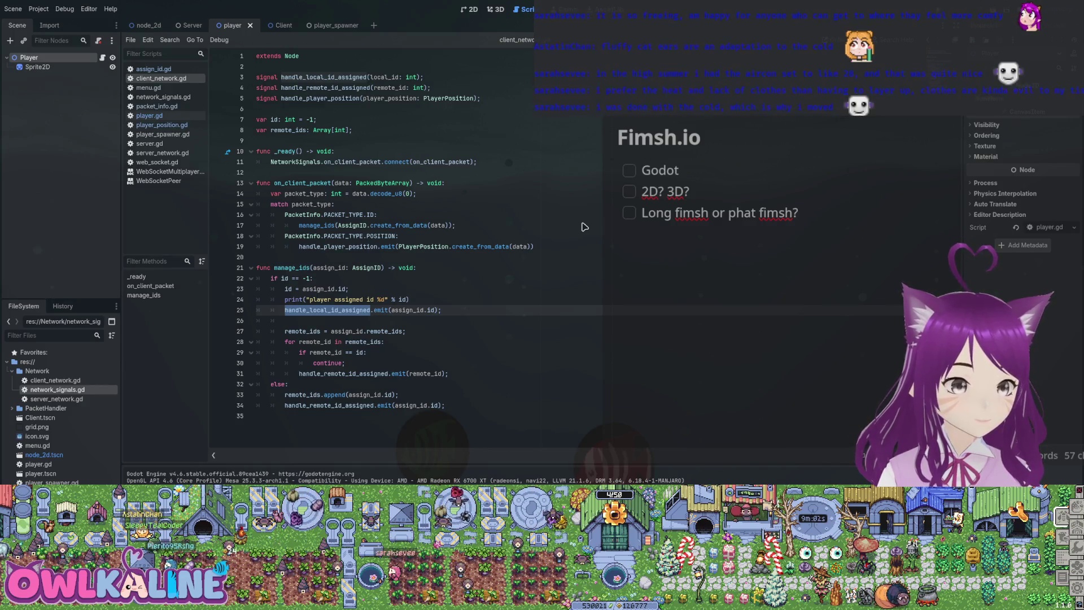
key("Right")
key("Right")
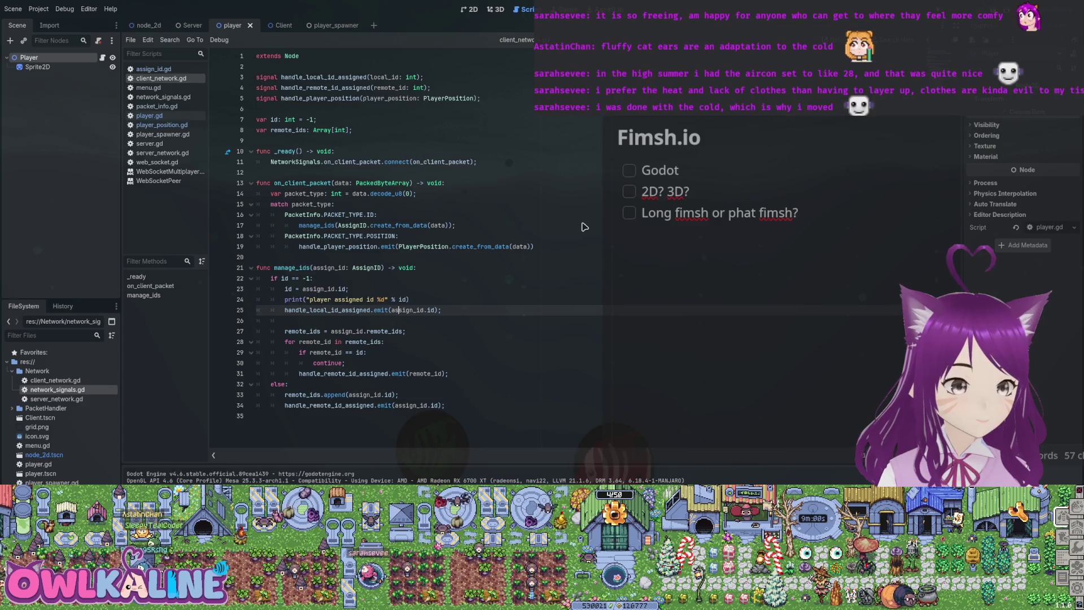
key("ctrl+shift+Right")
key("ctrl+shift+Right")
key("ctrl+shift+Right")
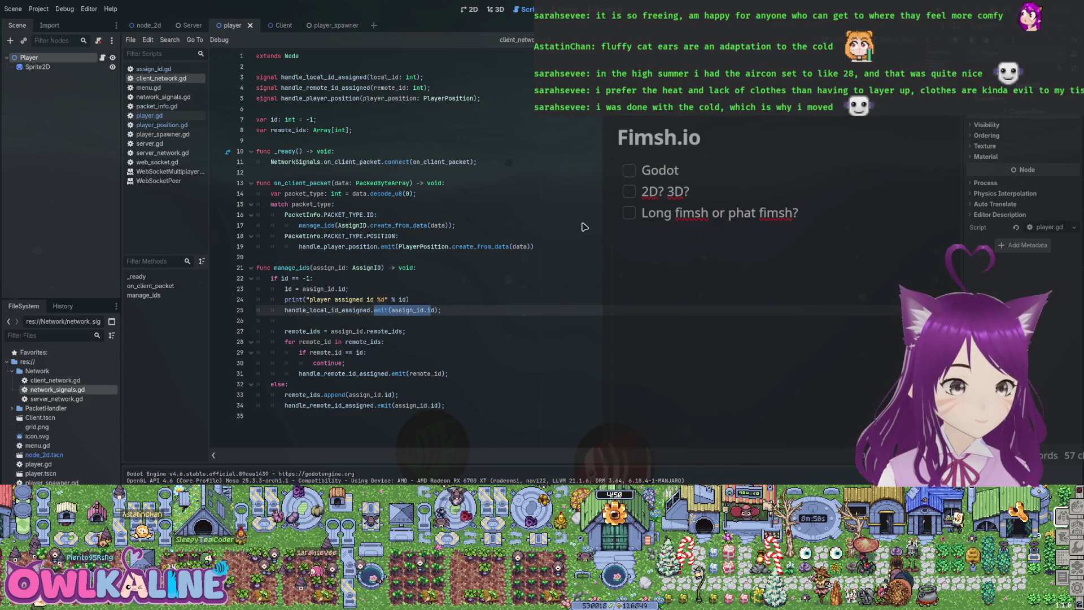
key("Up")
key("Up")
key("Home")
key("ctrl+shift+Right")
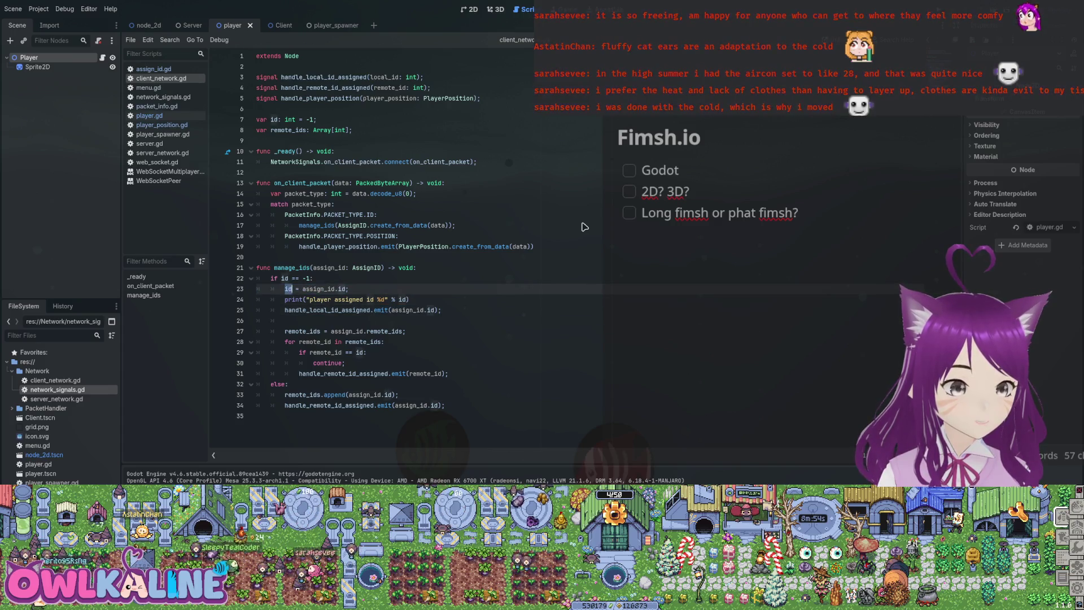
key("Down")
key("Down")
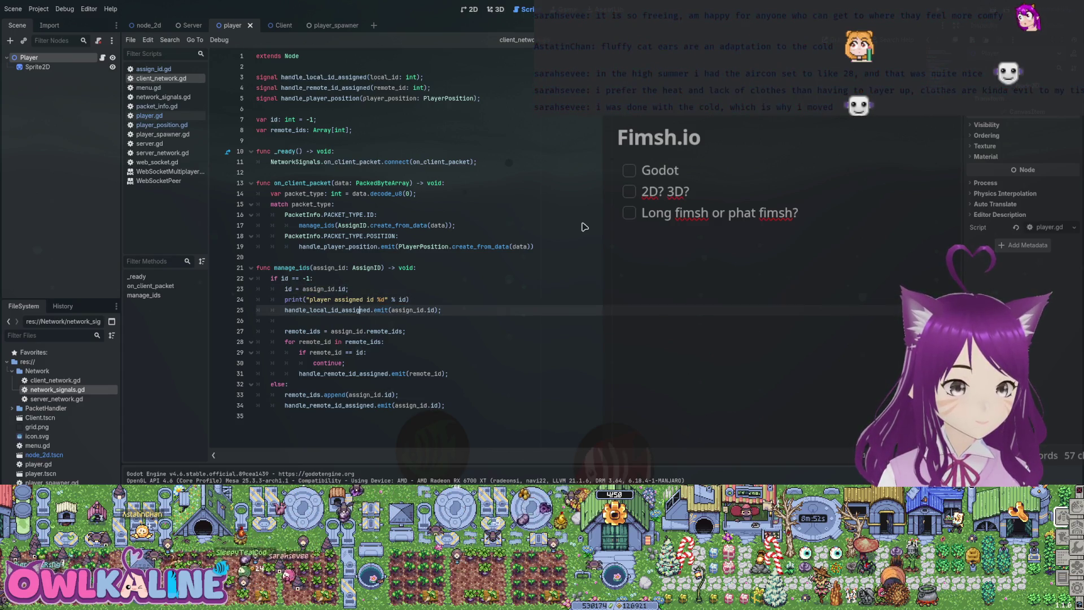
key("Home")
key("Home")
key("shift+Down")
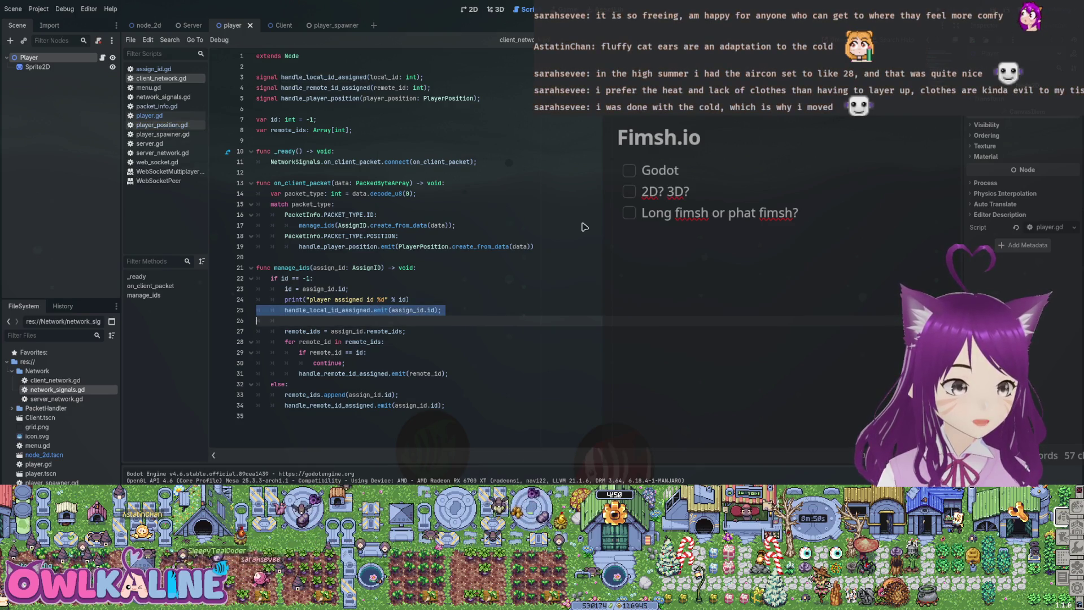
Switch back through player.gd to the player_spawner.gd script.
key("alt+Left")
key("alt+Left")
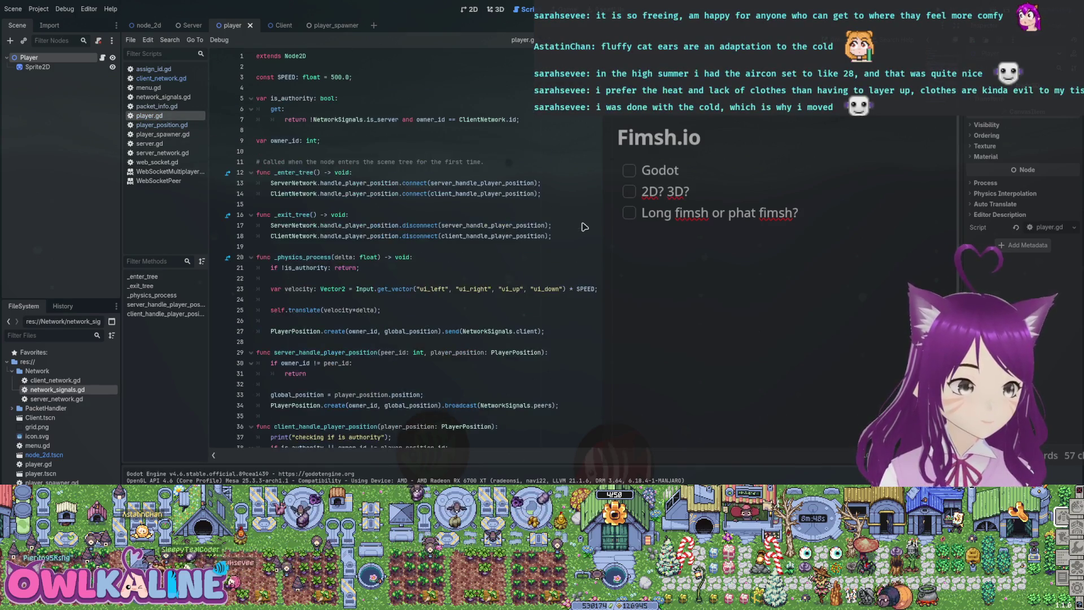
scroll(584, 226, "down", 3)
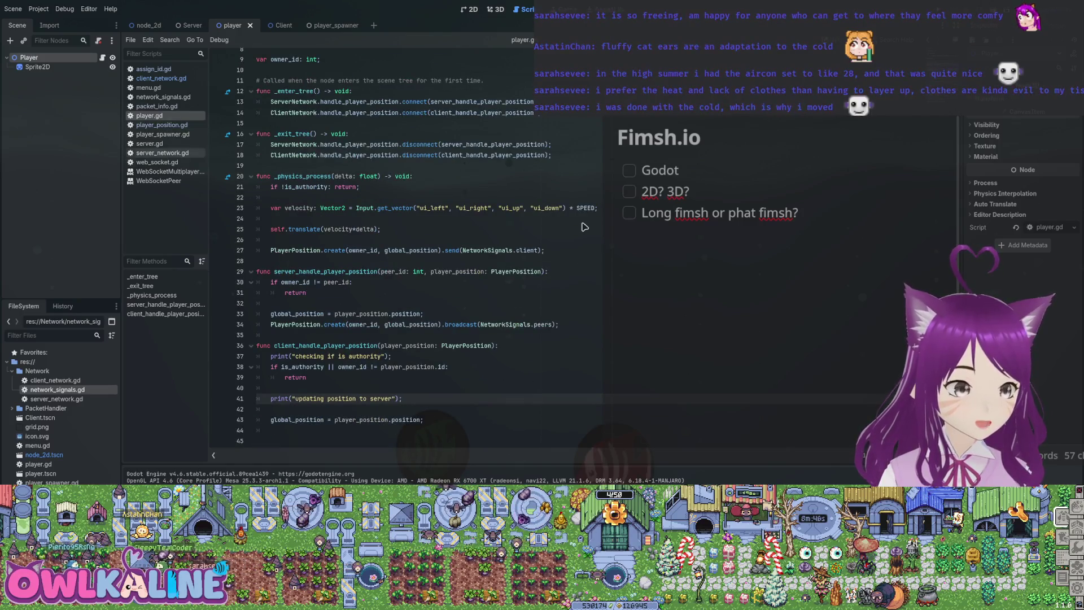
key("alt+Left")
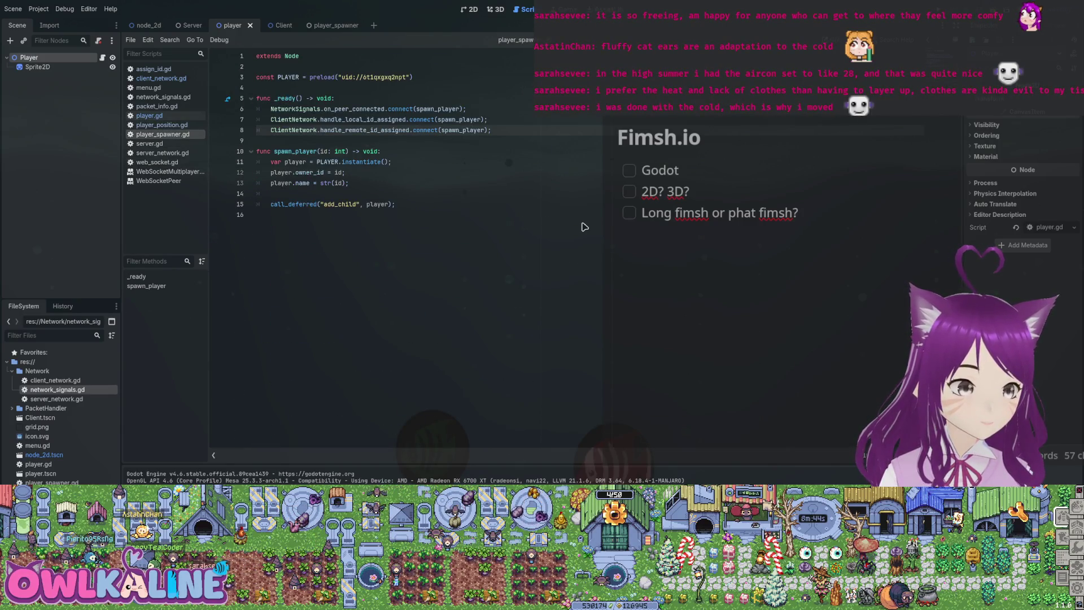
Select the spawn_player callback connected to handle_local_id_assigned on line 7.
key("ctrl+d")
key("ctrl+Right")
key("ctrl+Right")
key("ctrl+shift+Right")
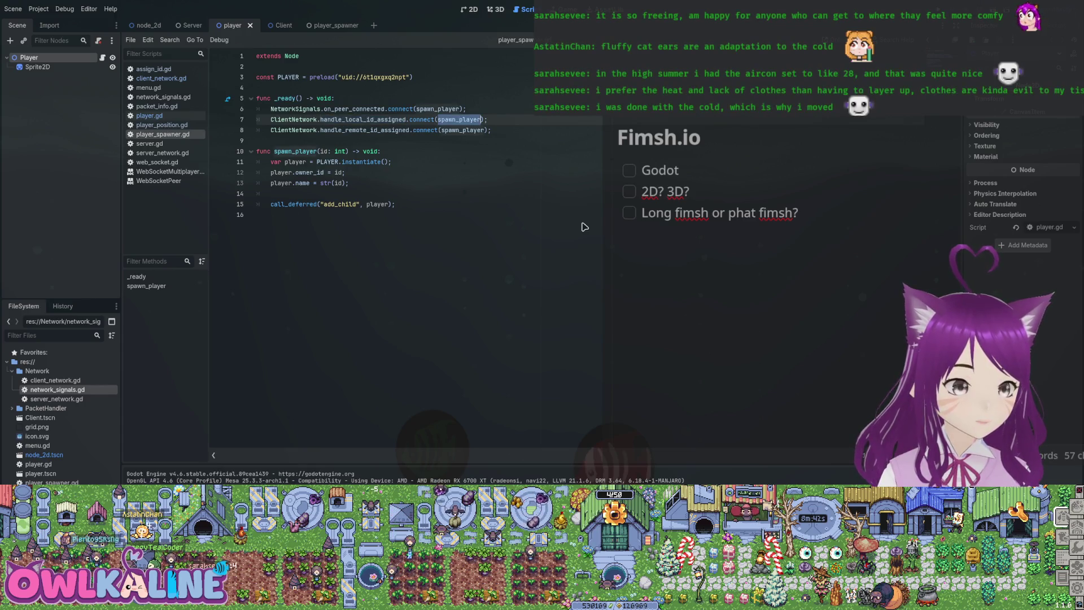
Add print("player spawned with id: %d" % id) after the instantiate line and run with F5.
key("Down")
key("Down")
key("Down")
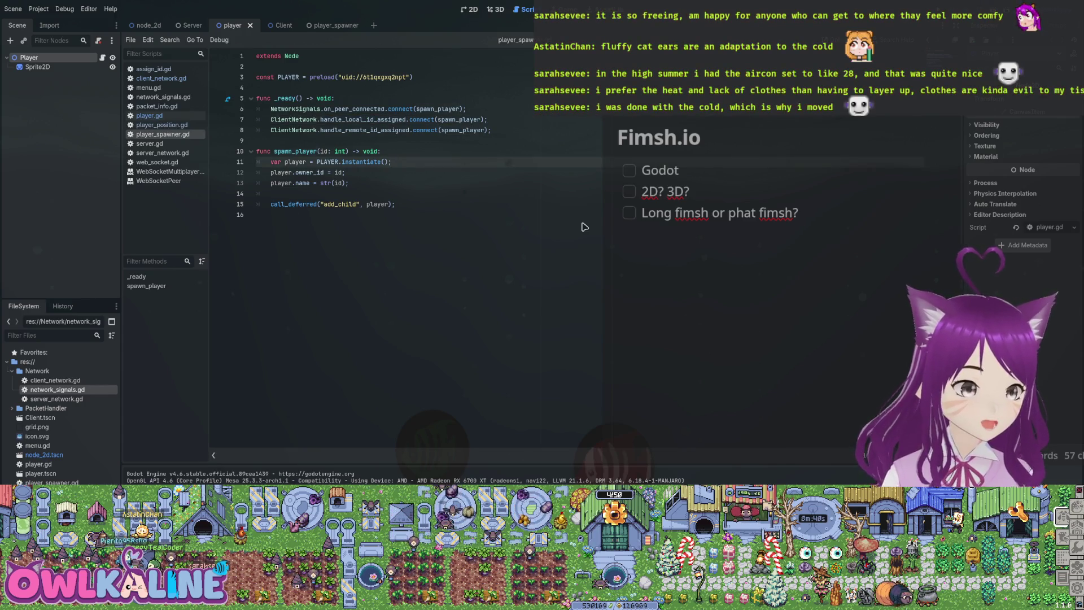
key("Return")
type("pr")
type(";")
key("Left")
key("Left")
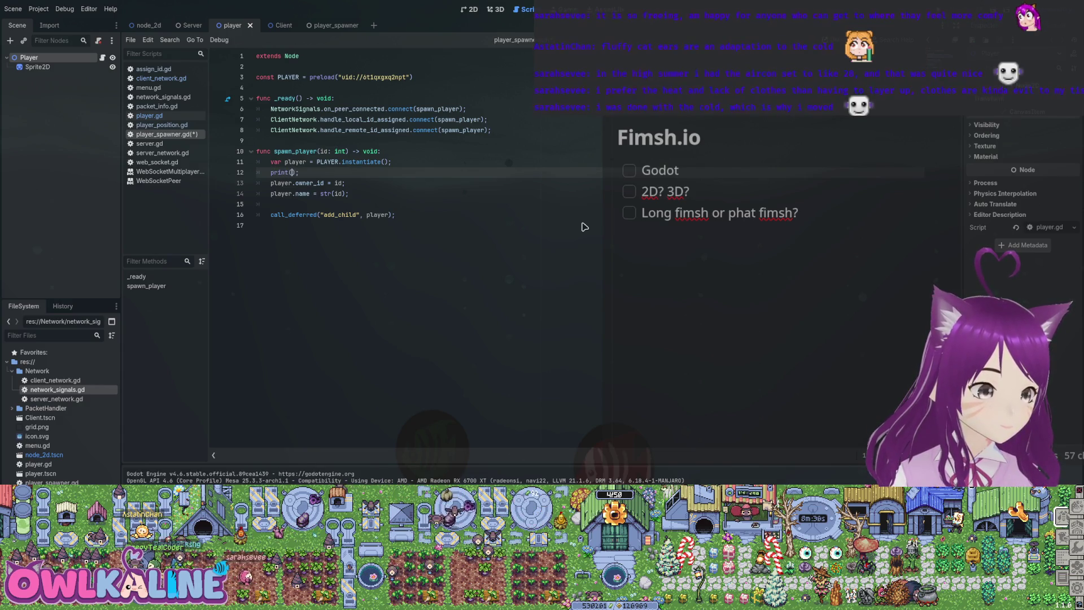
type("\"playe")
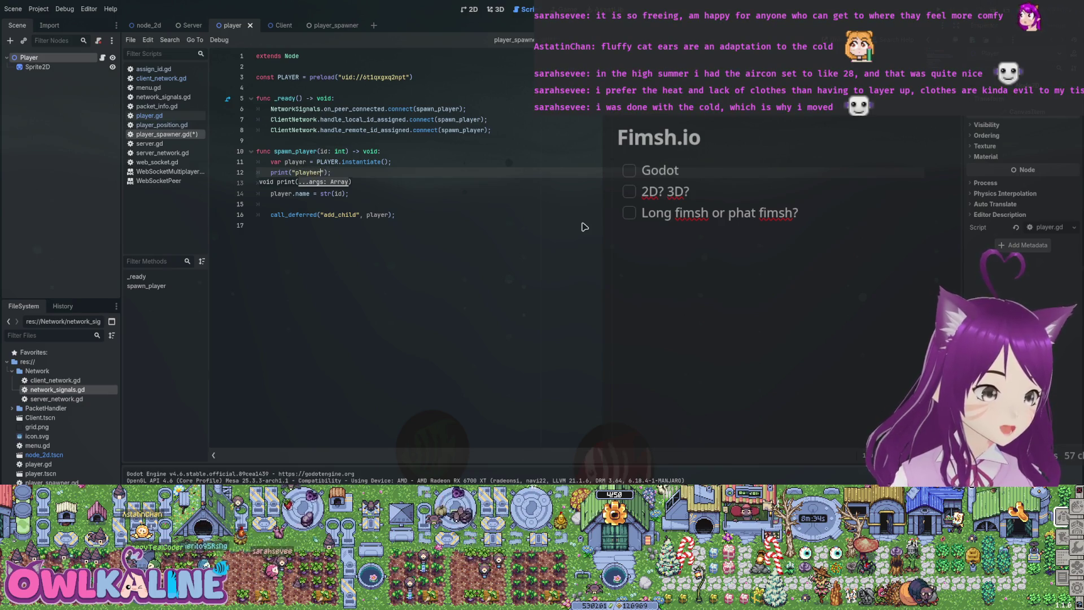
type("r spawned with id")
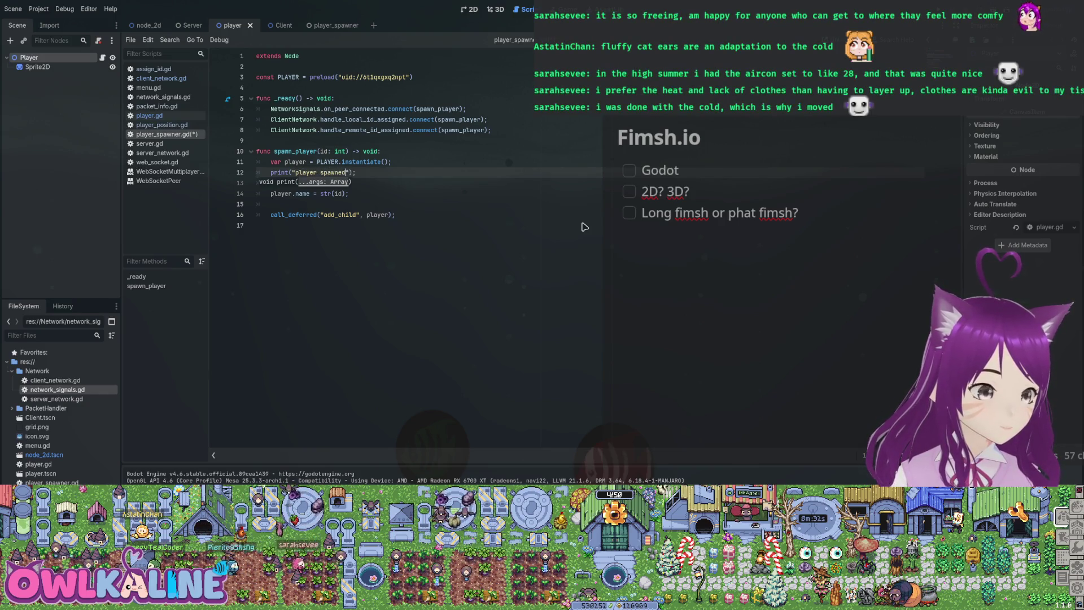
type(": %d\"")
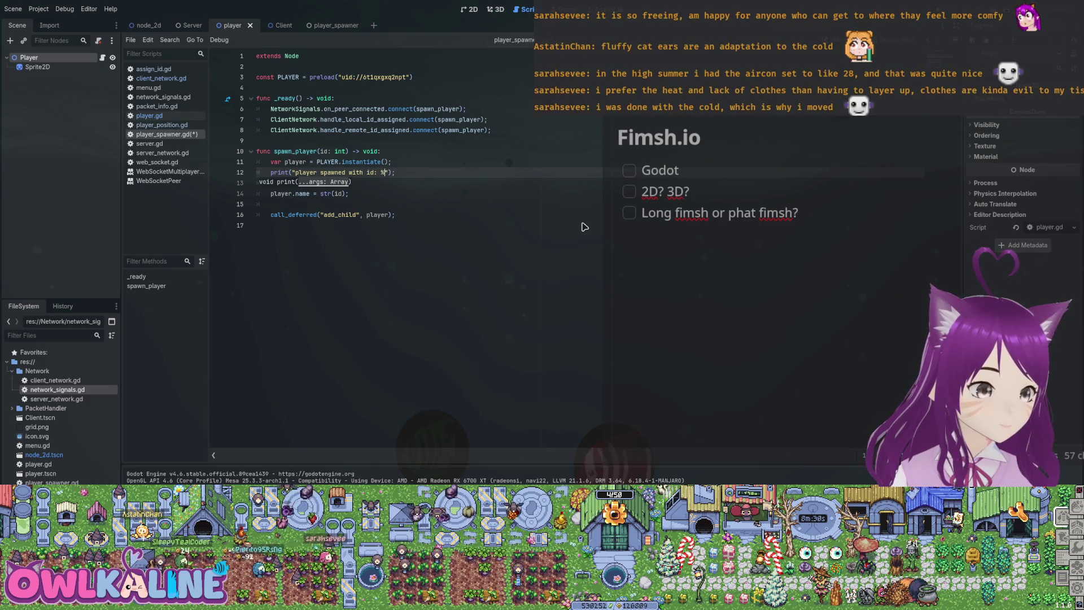
type(" % ")
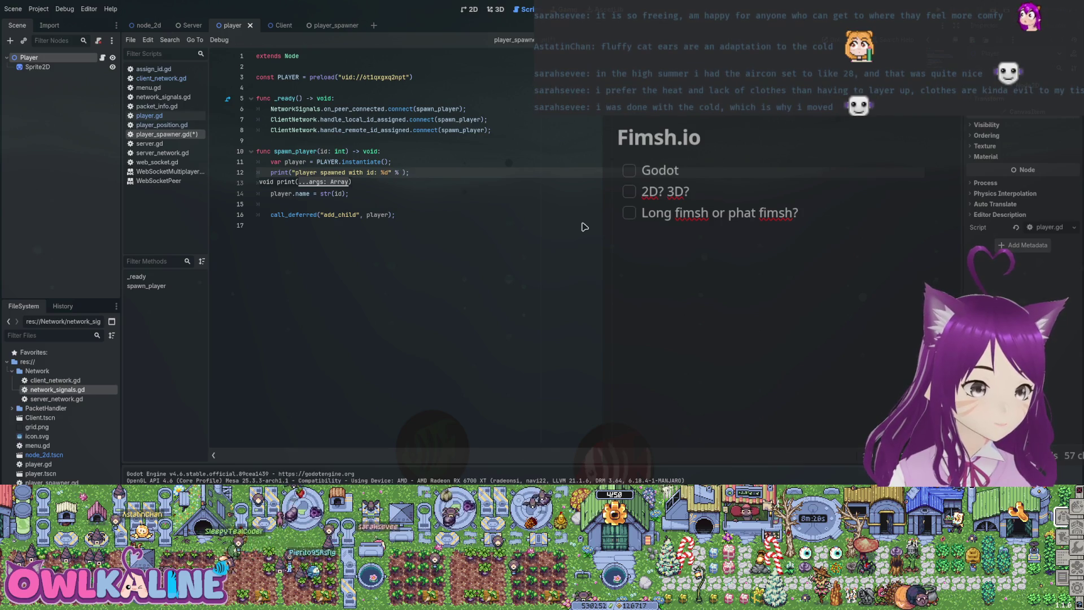
type("id")
key("Escape")
key("Up")
key("Up")
key("Up")
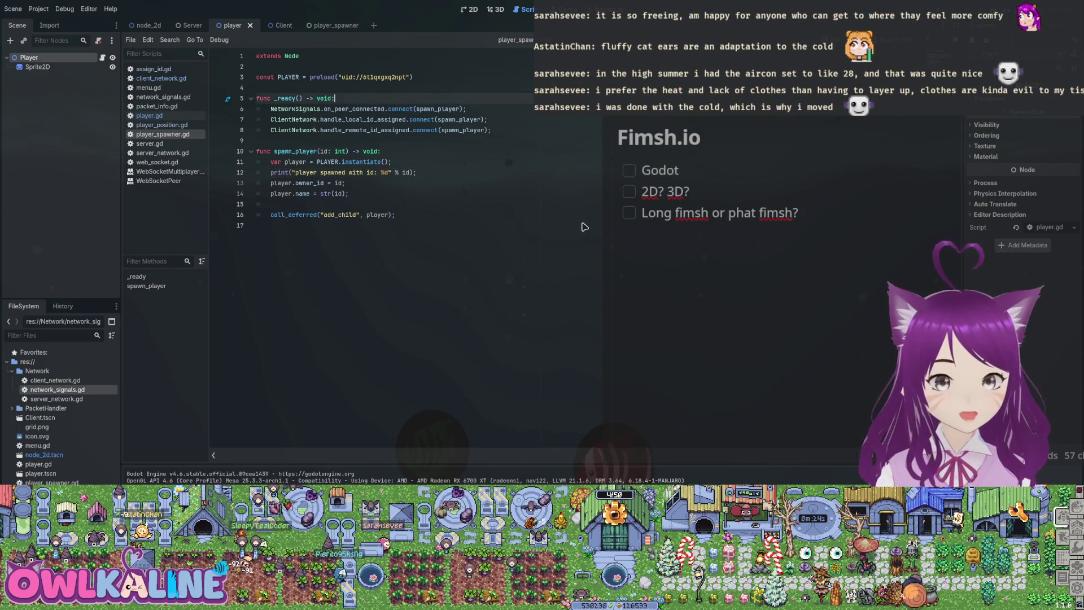
key("F5")
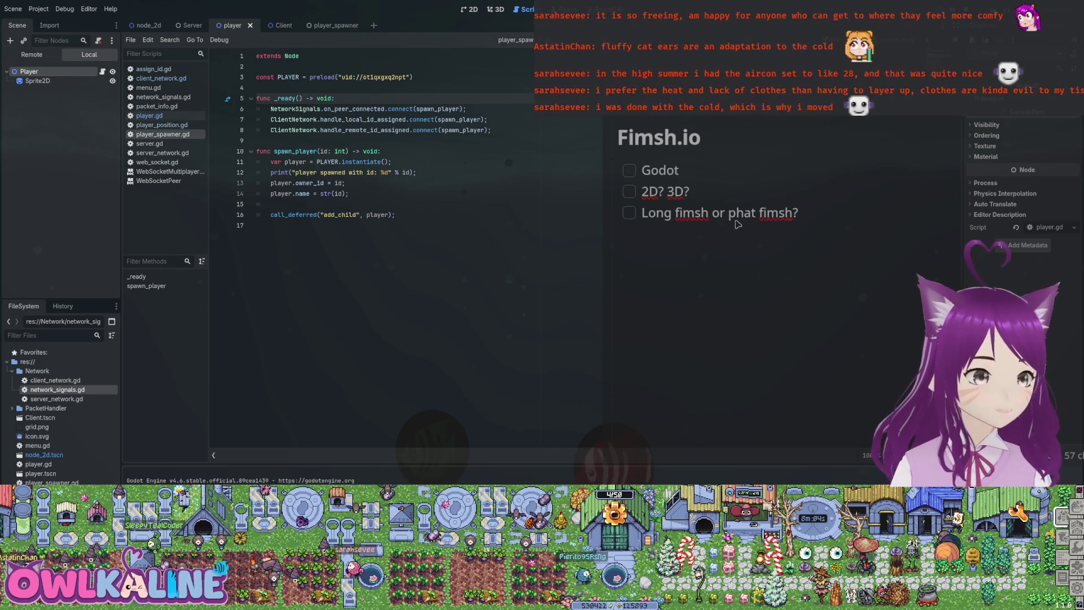
Relaunch the game and review _physics_process, placing the caret on empty line 22.
key("F5")
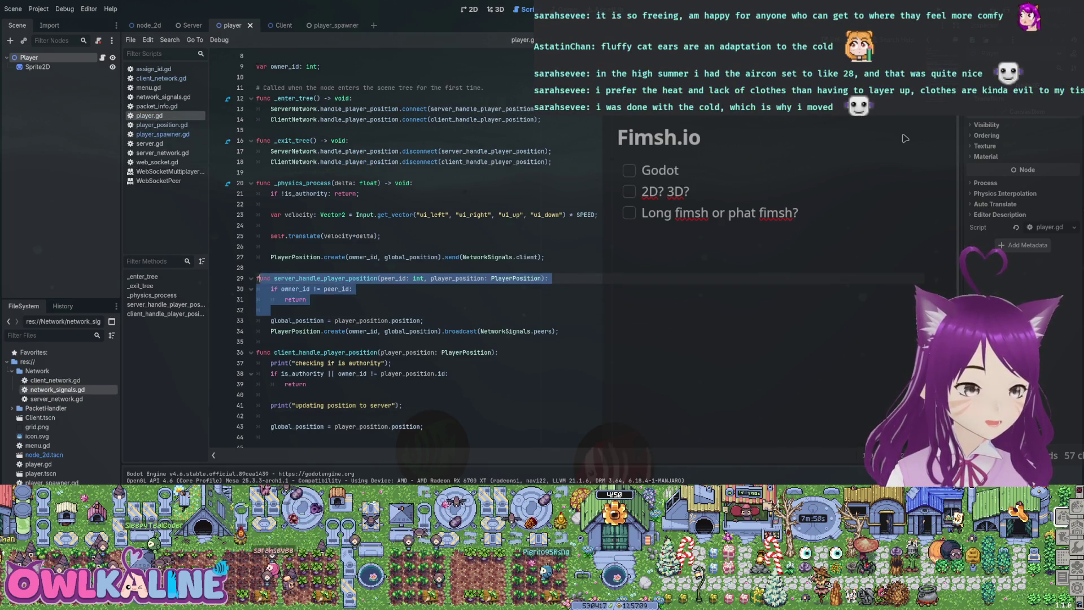
left_click_drag(271, 310, 268, 277)
left_click(307, 299)
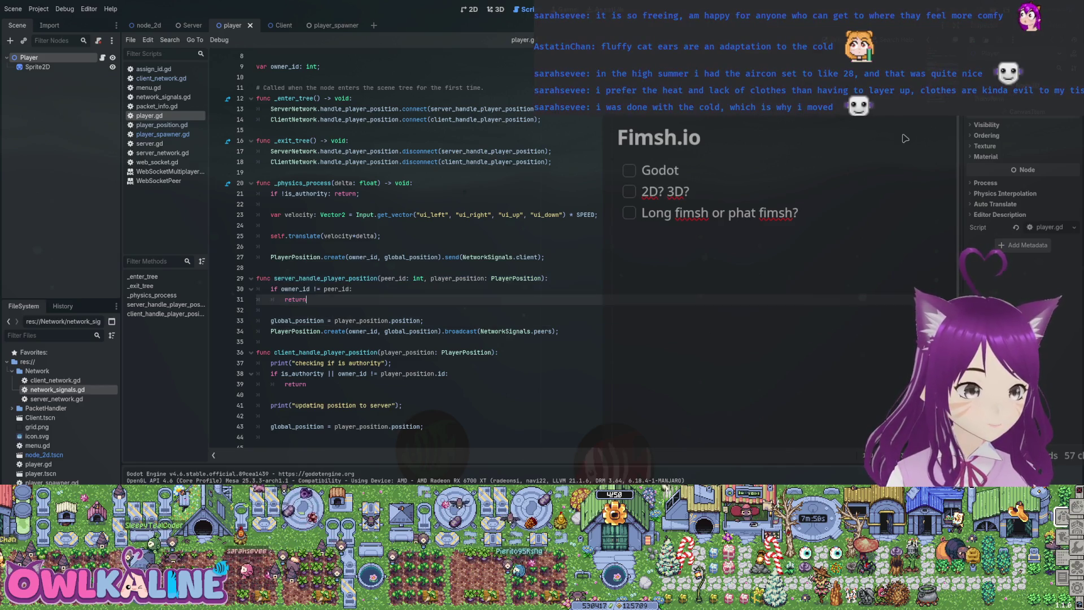
left_click(270, 205)
mouse_move(353, 235)
left_mouse_down()
mouse_move(270, 226)
mouse_move(257, 182)
left_mouse_up()
left_click(271, 225)
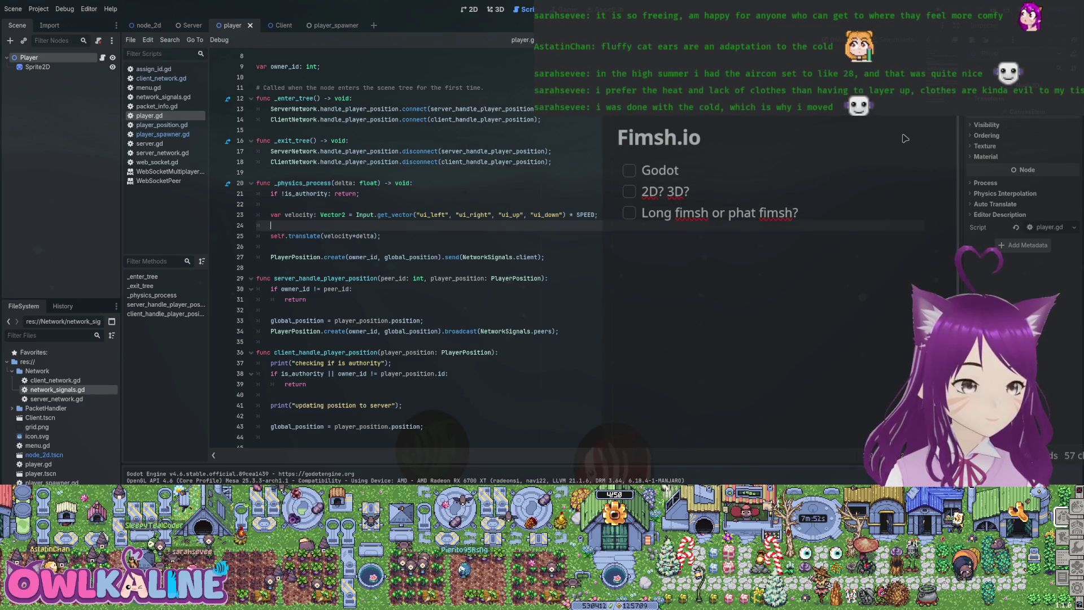
left_click(270, 205)
Add print("Owner id is %d" % owner_id) on line 22, fixing the comma to %, and run.
type("print")
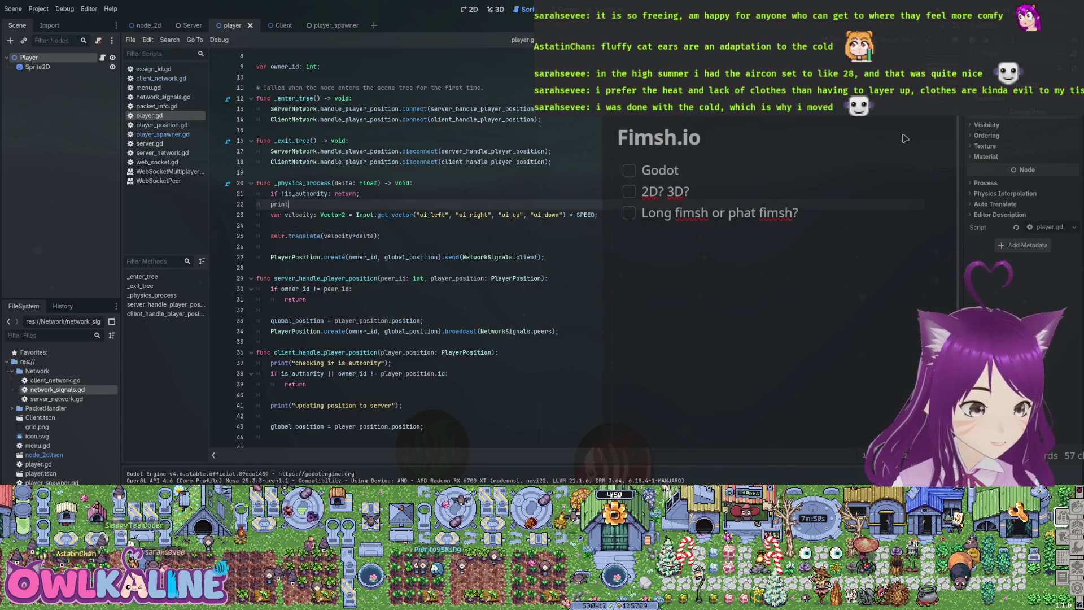
type("()\"Owner id is %d\", o")
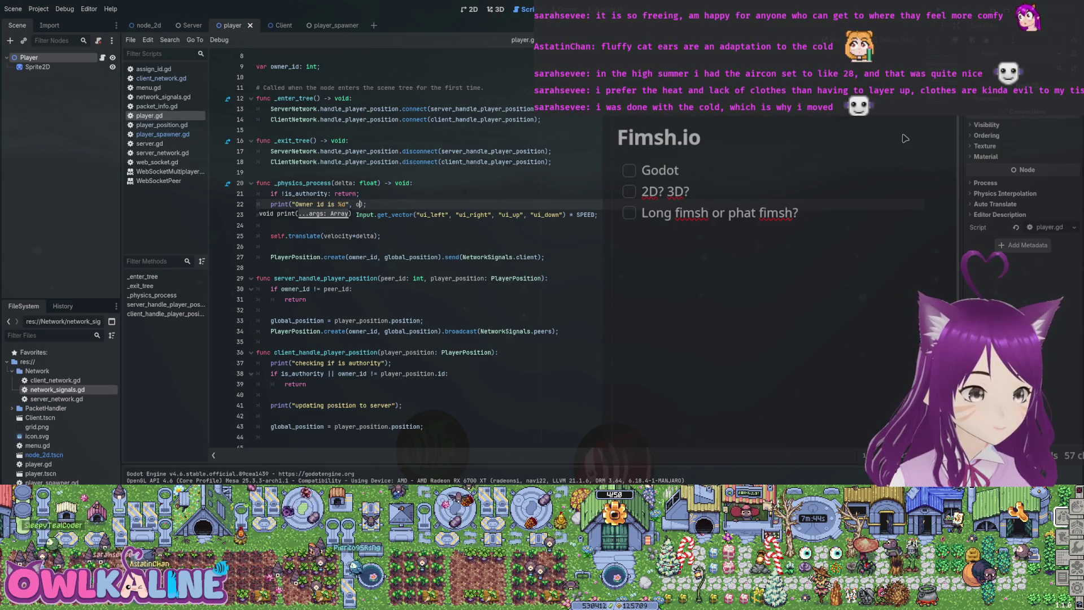
type(", owner_id")
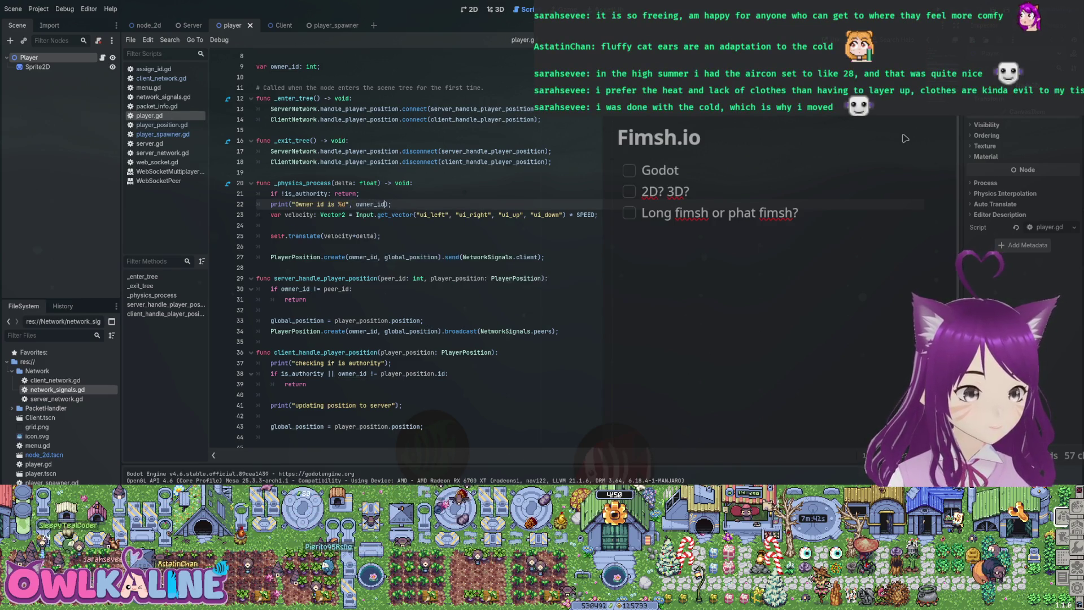
key("Down")
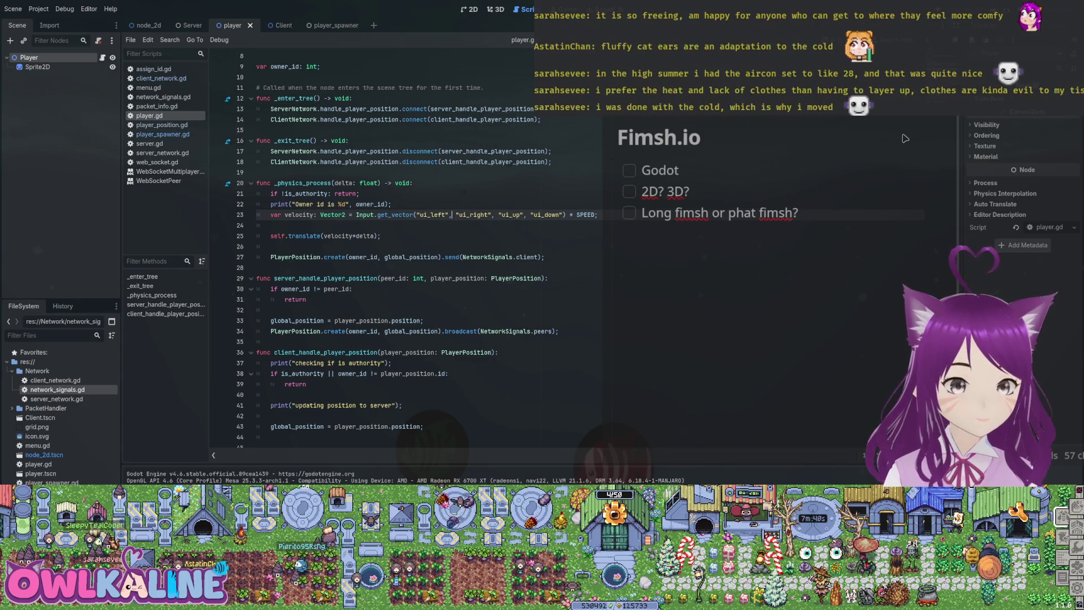
key("Up")
key("BackSpace")
type("%")
key("Up")
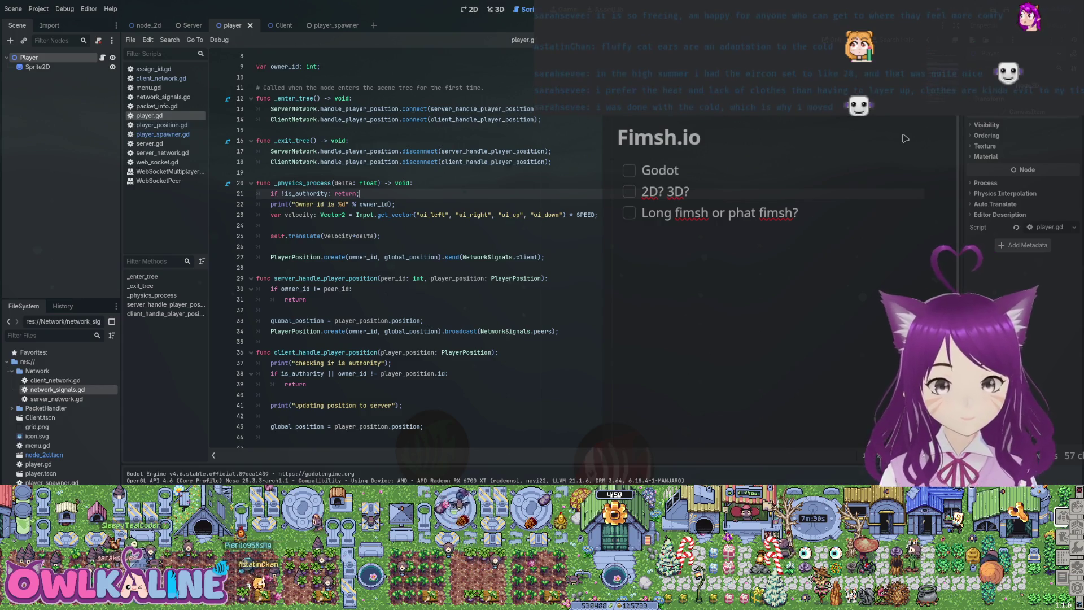
key("F5")
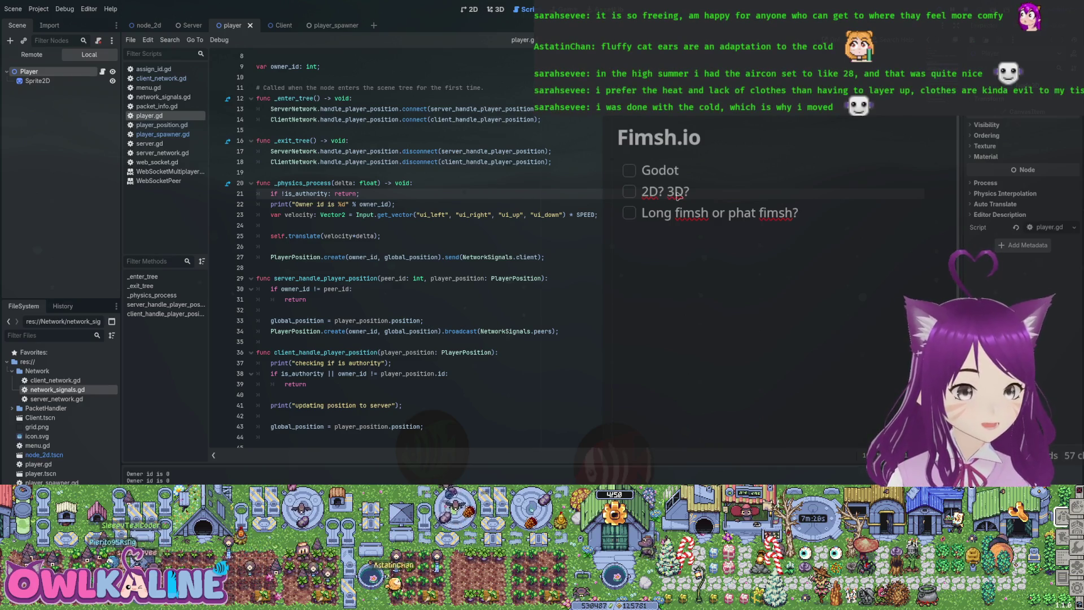
Stop the running game and duplicate the owner id print line.
key("F8")
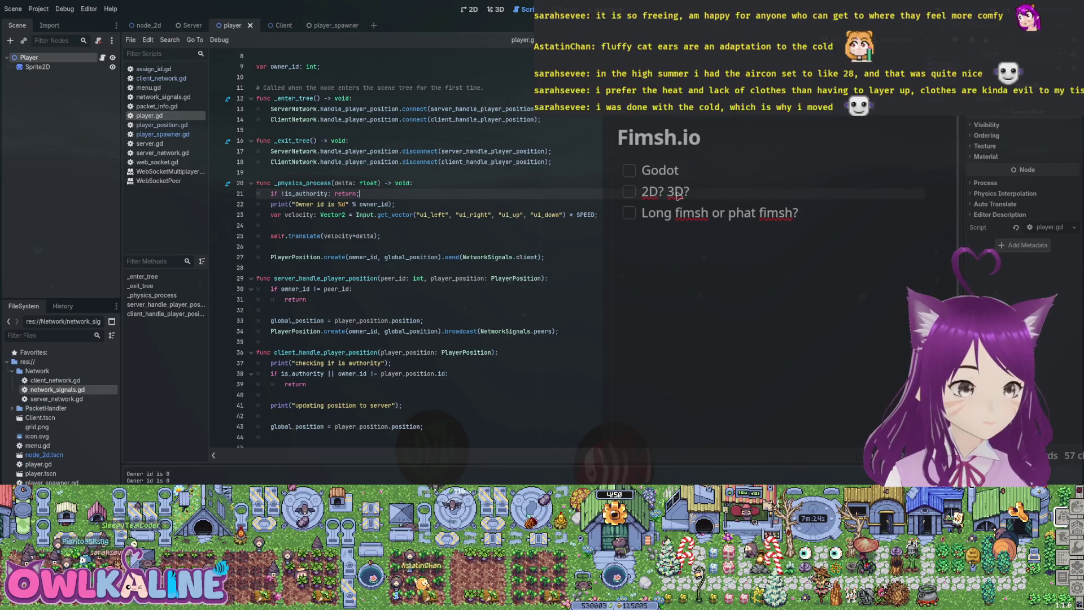
scroll(679, 195, "up", 3)
key("Down")
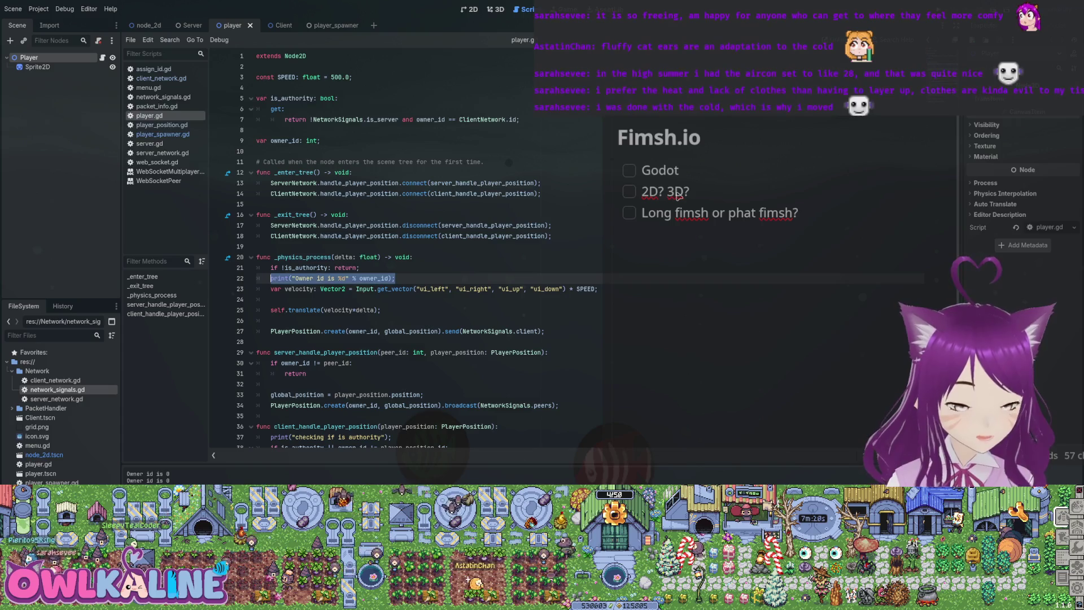
key("ctrl+shift+d")
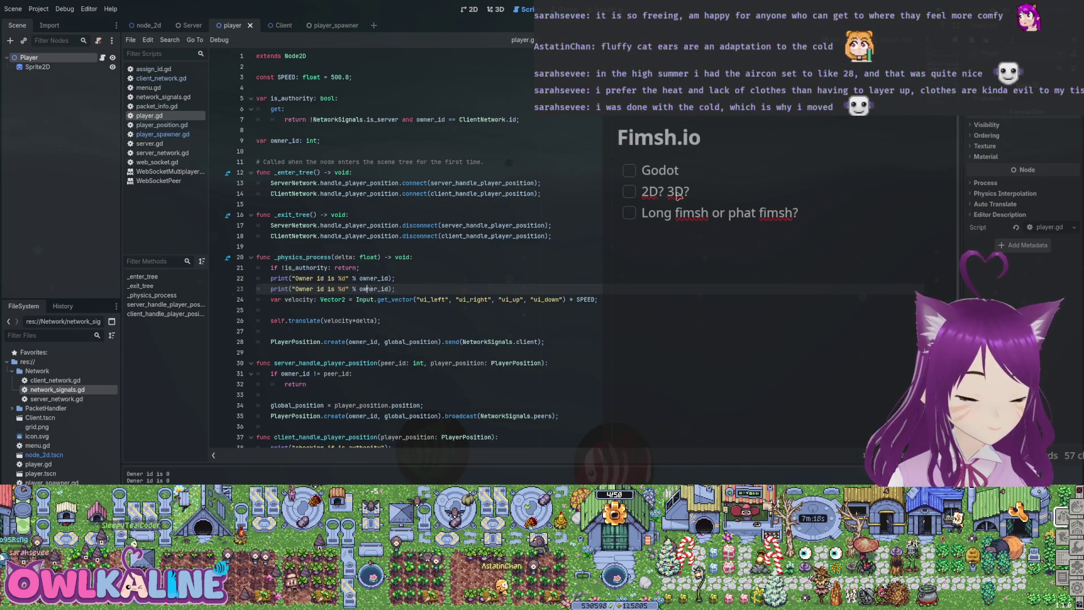
Edit the copy to print "Owner is authority %s" % [is_authority], then run and stop the game.
key("BackSpace")
key("BackSpace")
key("Delete")
key("Delete")
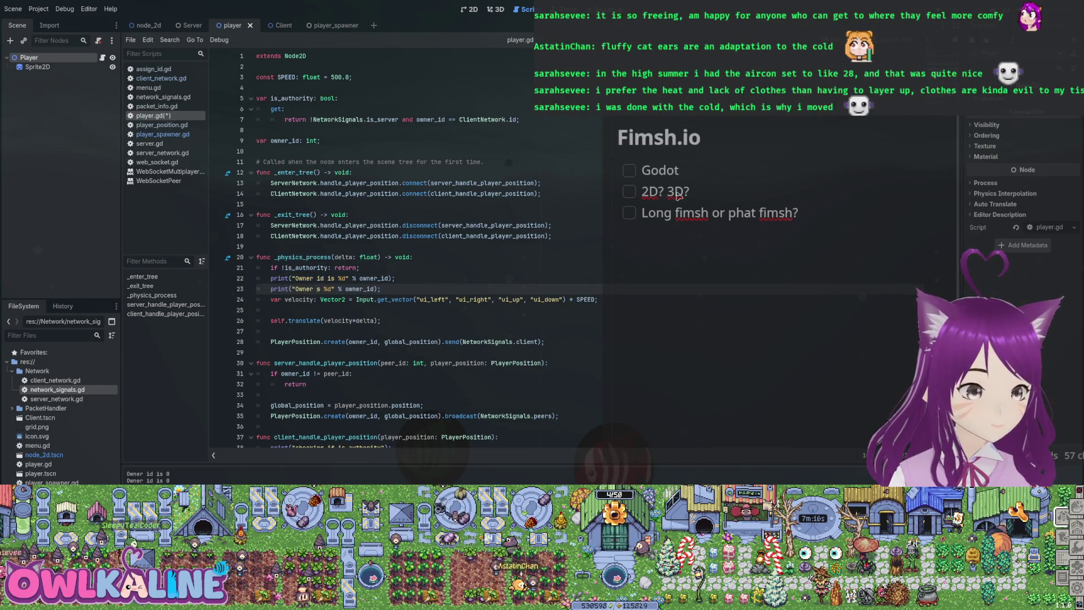
type("authorit")
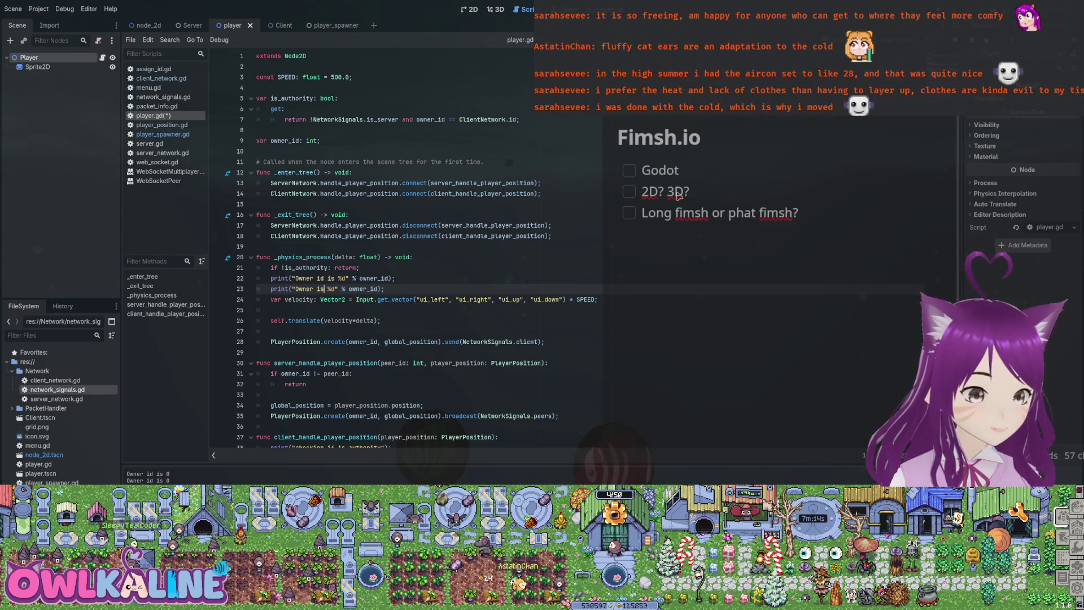
type("y")
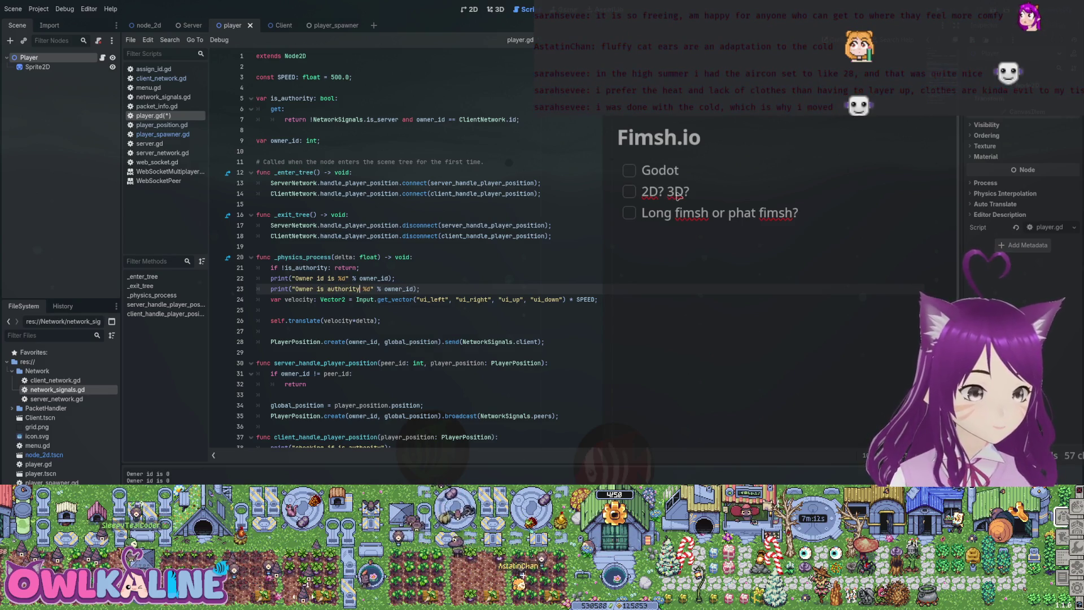
key("BackSpace")
key("BackSpace")
key("BackSpace")
type("s")
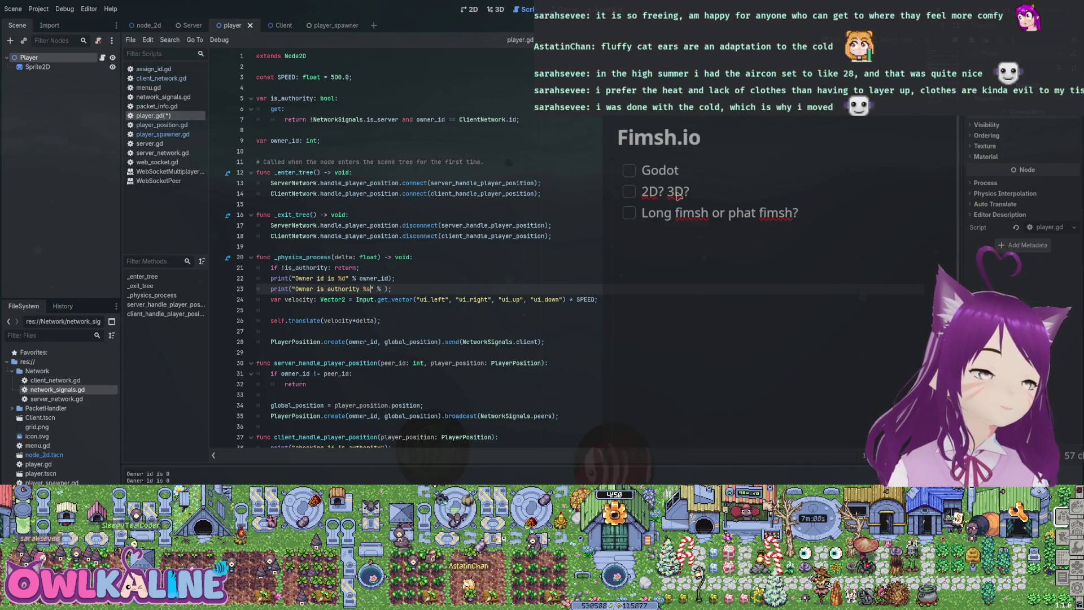
type("[")
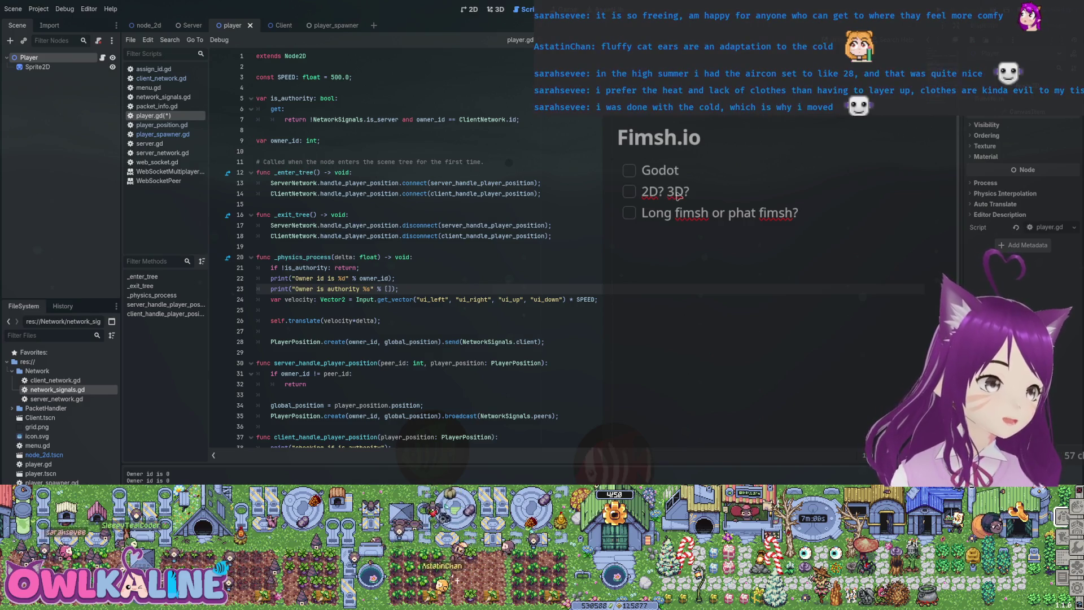
type("is_")
key("Return")
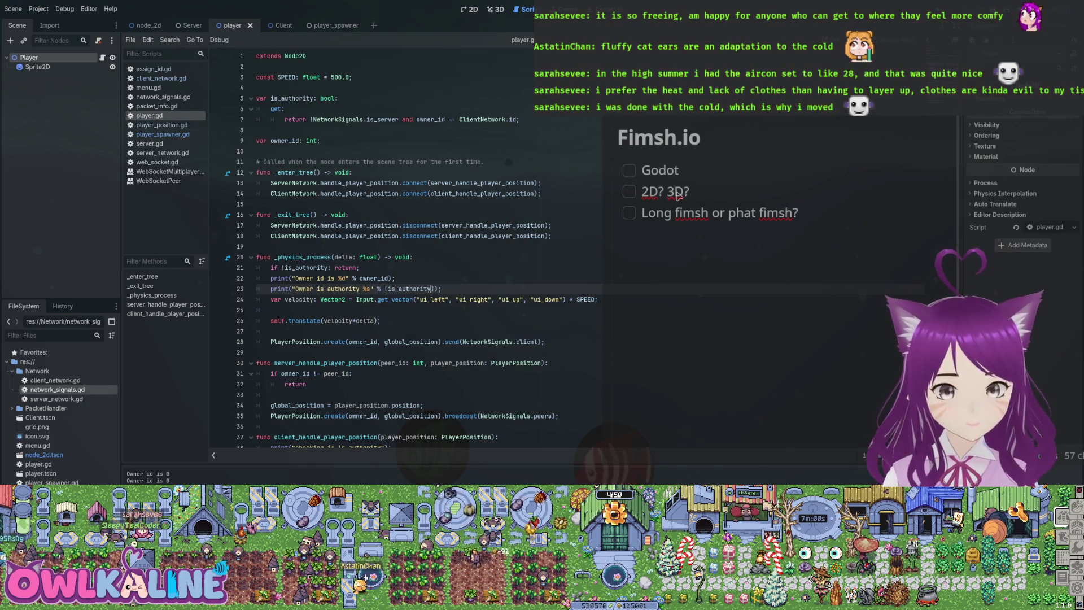
key("F5")
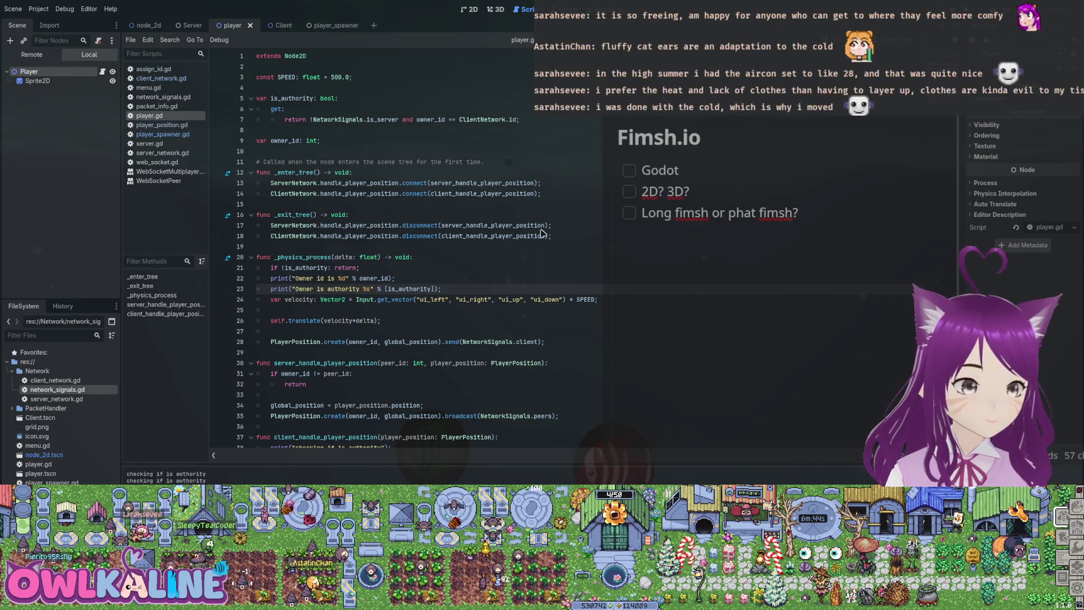
key("F8")
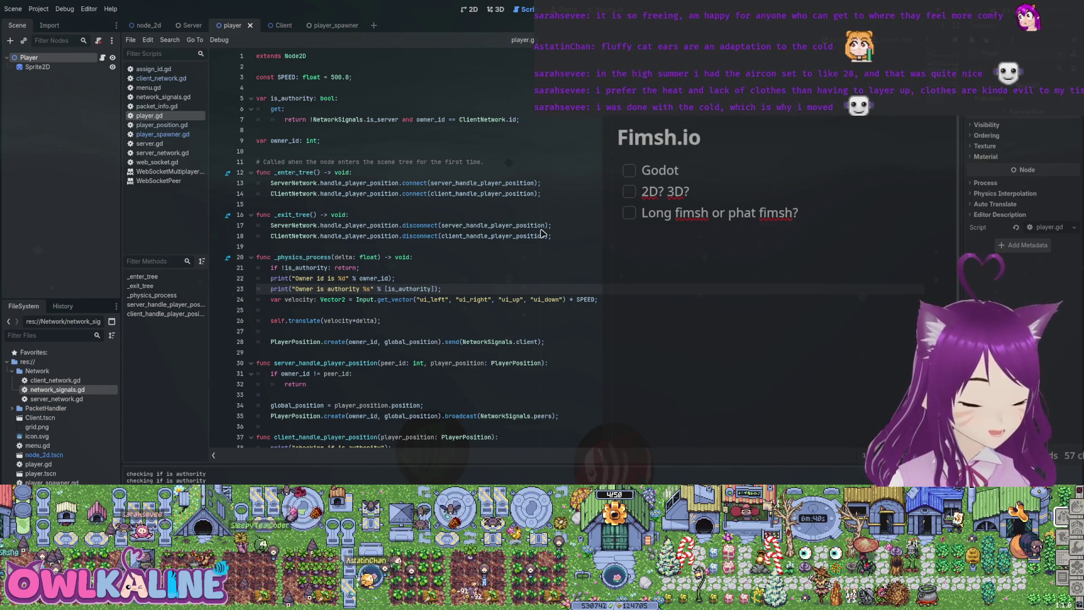
Rerun the game to confirm Output reports owner is authority true, then open client_network.gd.
scroll(541, 232, "down", 3)
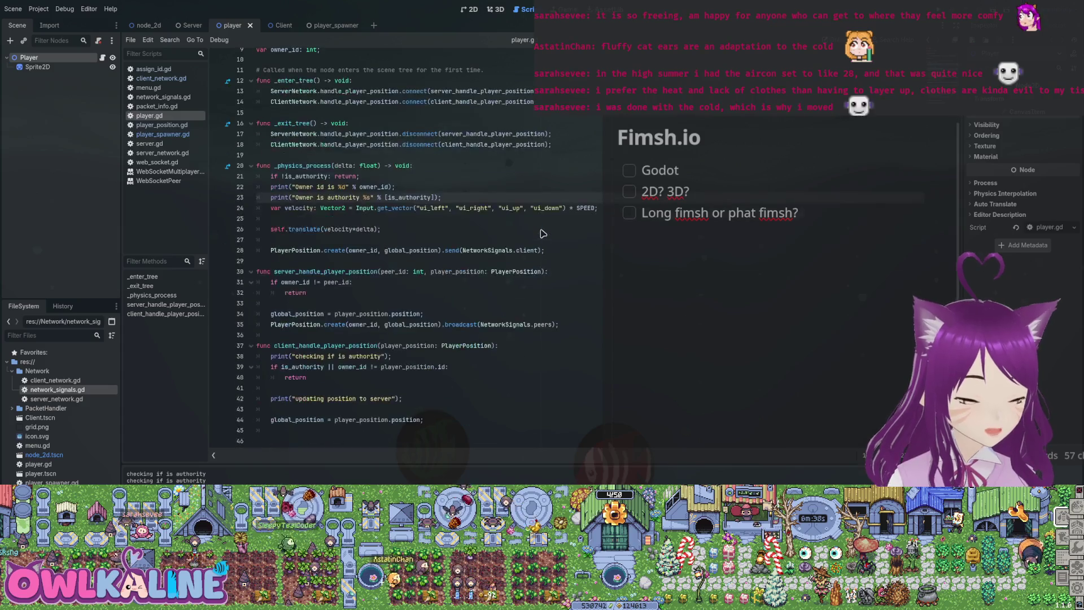
double_click(341, 398)
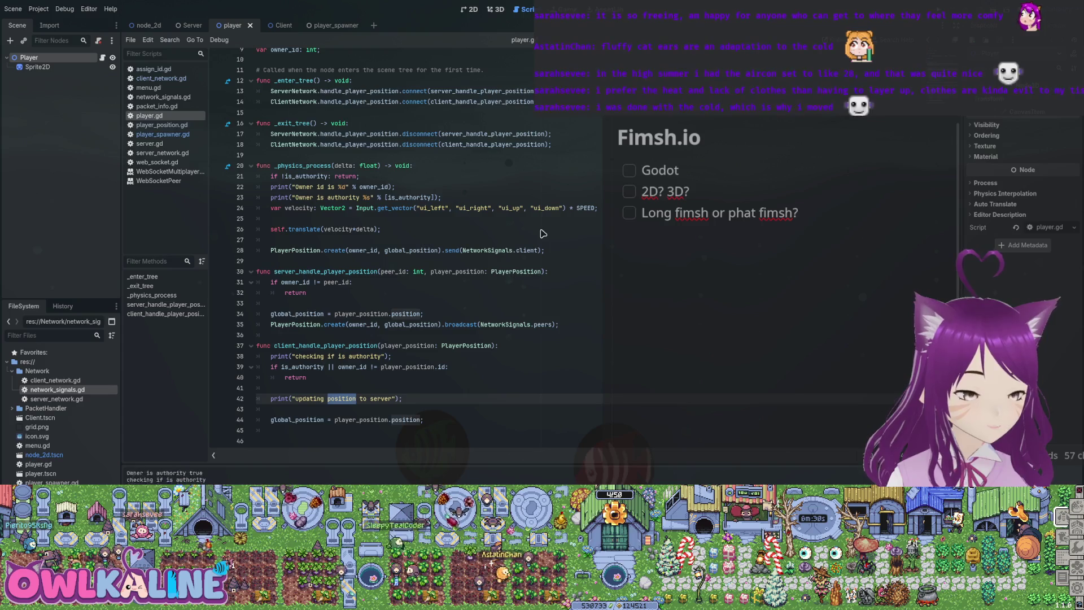
key("F5")
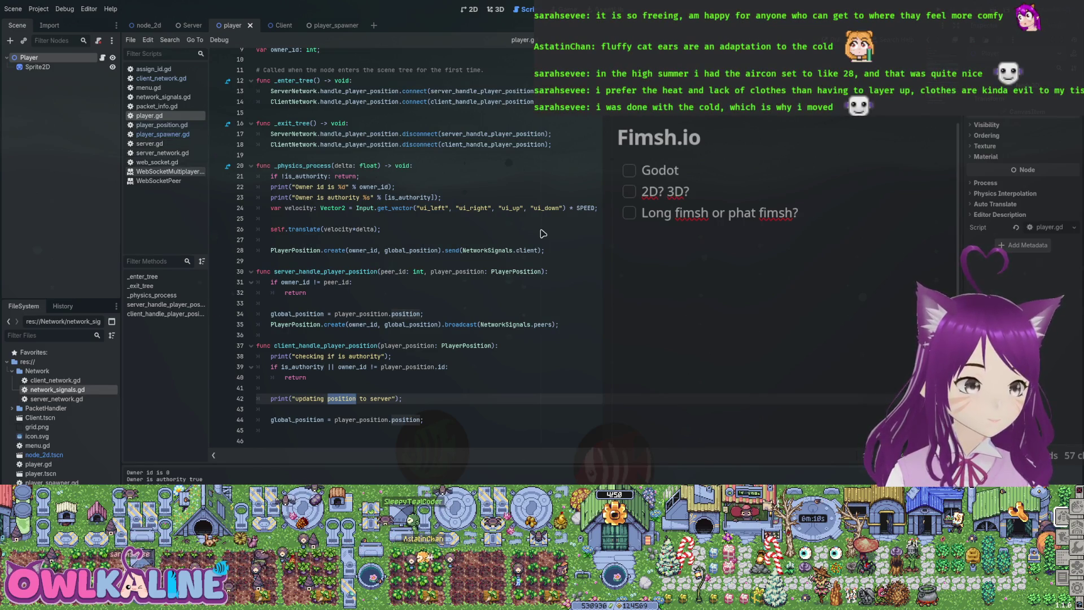
left_click(161, 78)
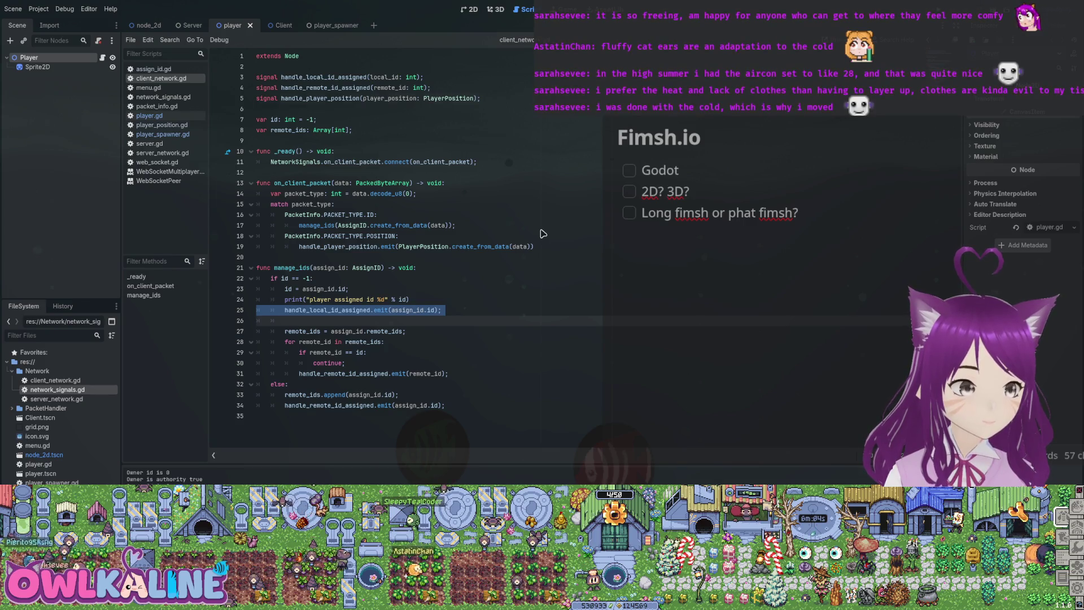
Jump to the handle_player_position signal declaration on line 5, then return to player.gd.
key("ctrl+z")
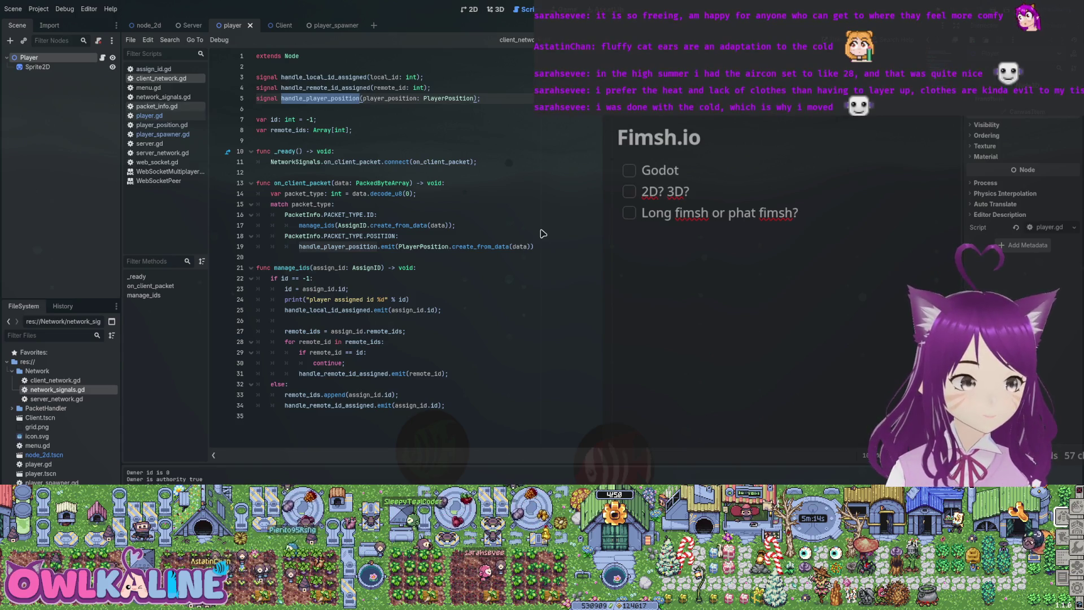
key("alt+Left")
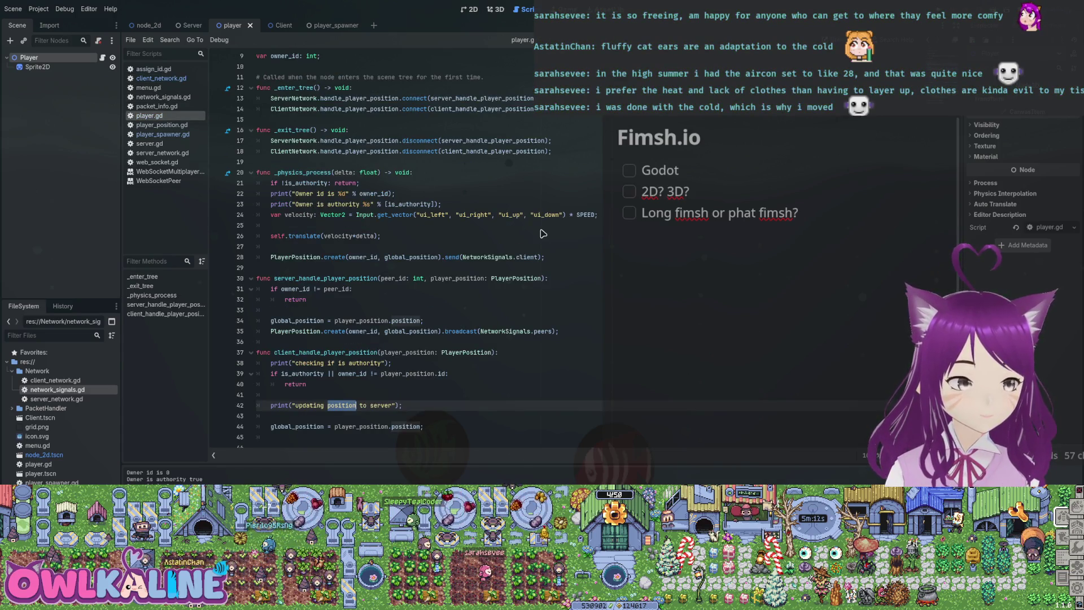
key("Up")
key("Up")
key("Up")
key("Up")
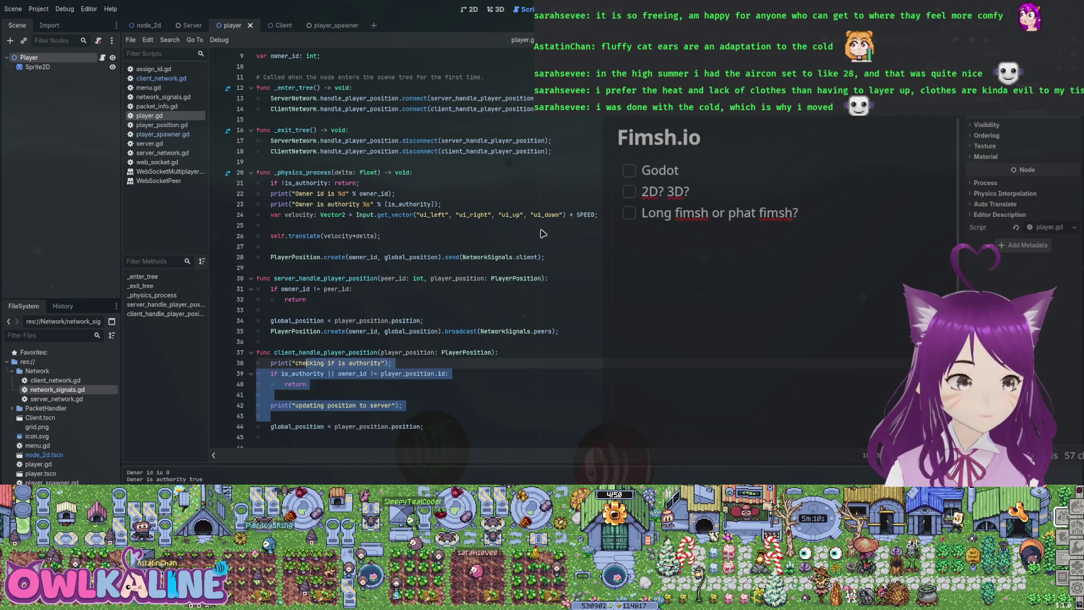
key("shift+Up")
key("shift+Up")
key("shift+Up")
key("Right")
key("Right")
key("Right")
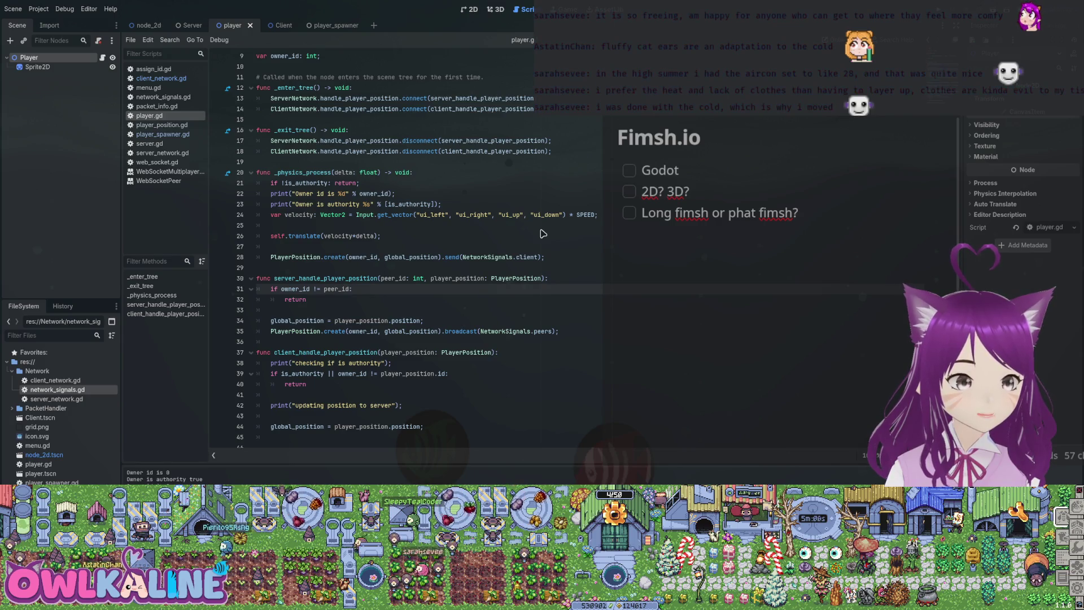
key("Up")
key("ctrl+d")
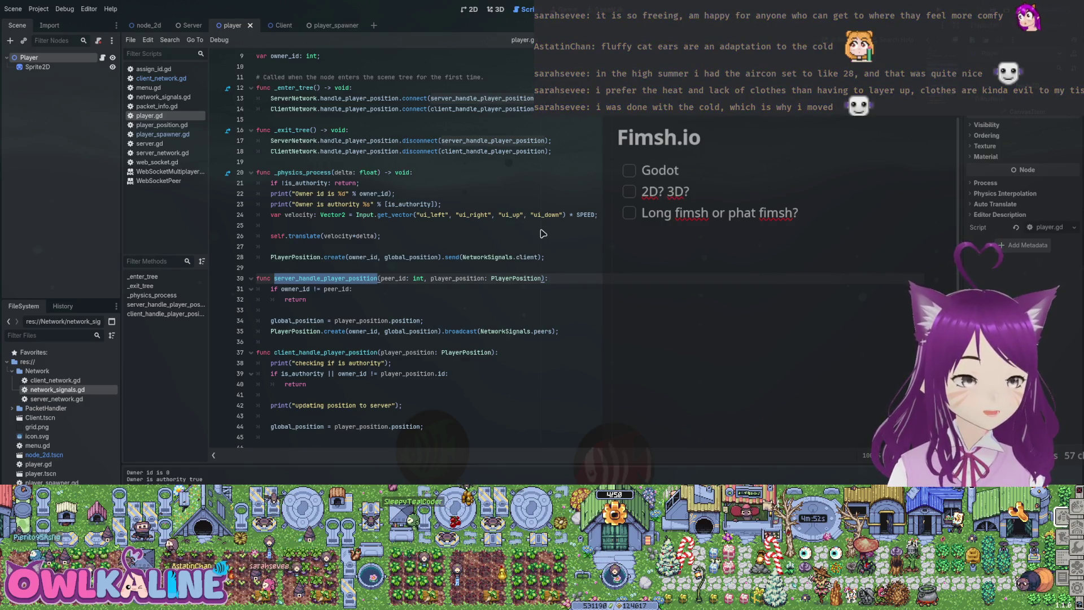
double_click(295, 256)
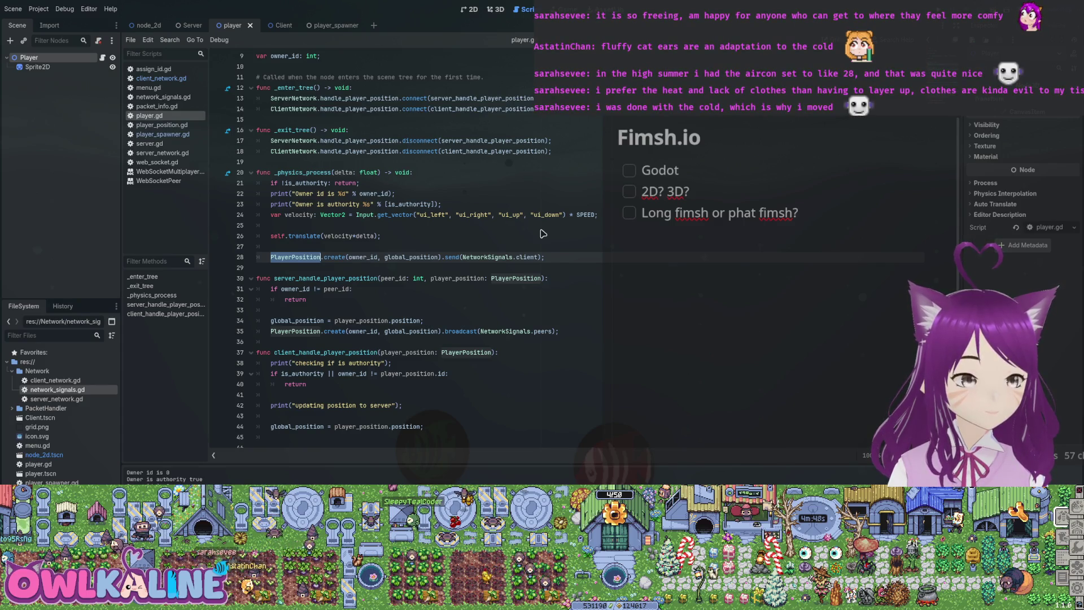
Add print("sending player position") above the position send line and run the game.
key("Up")
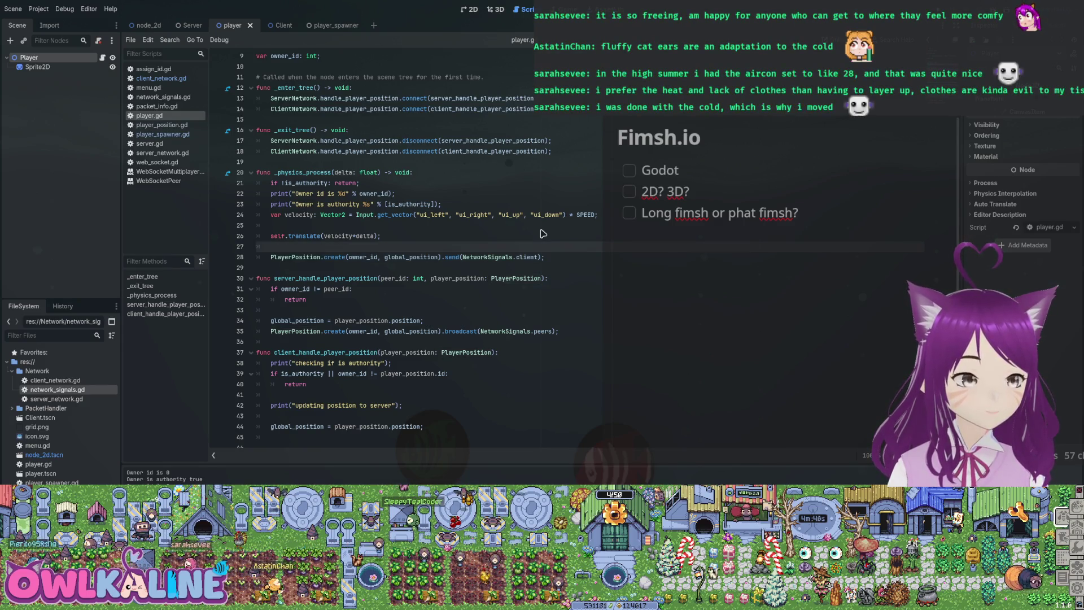
key("Return")
type("print(")
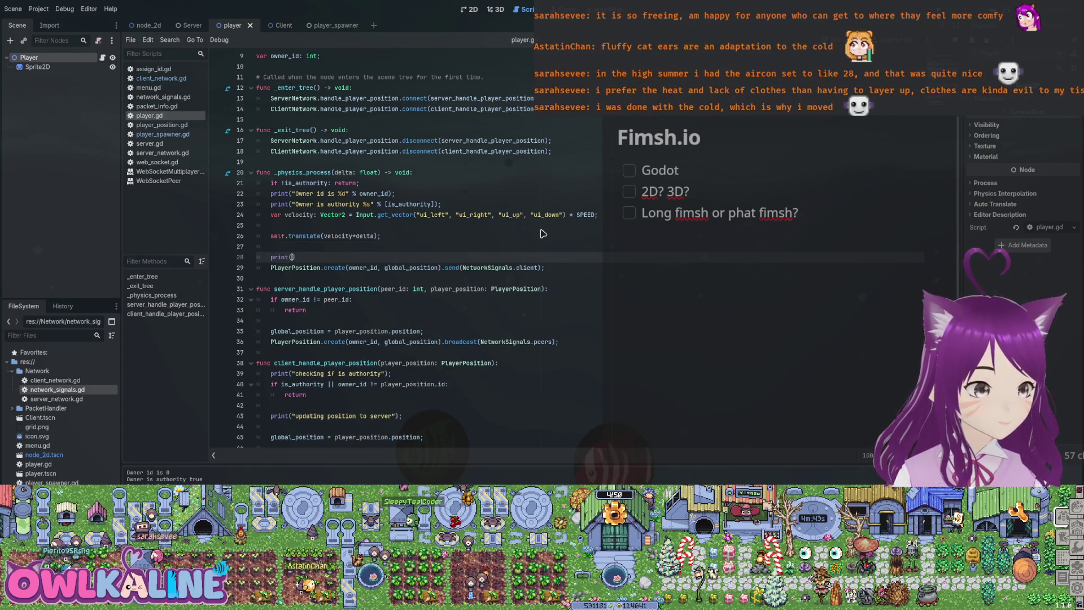
type("\"sending player pos")
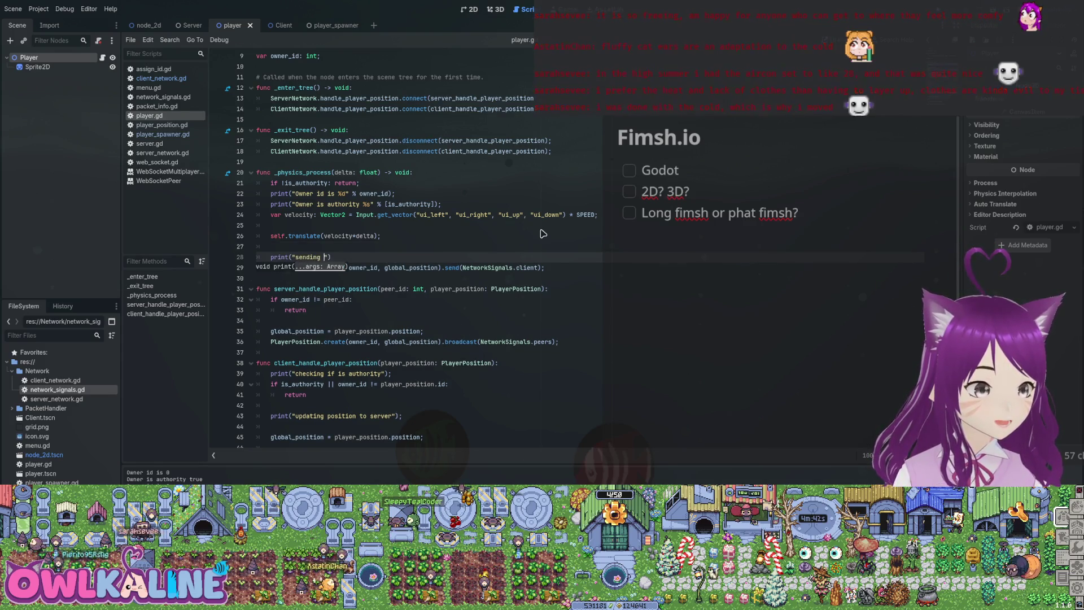
type("ition\");")
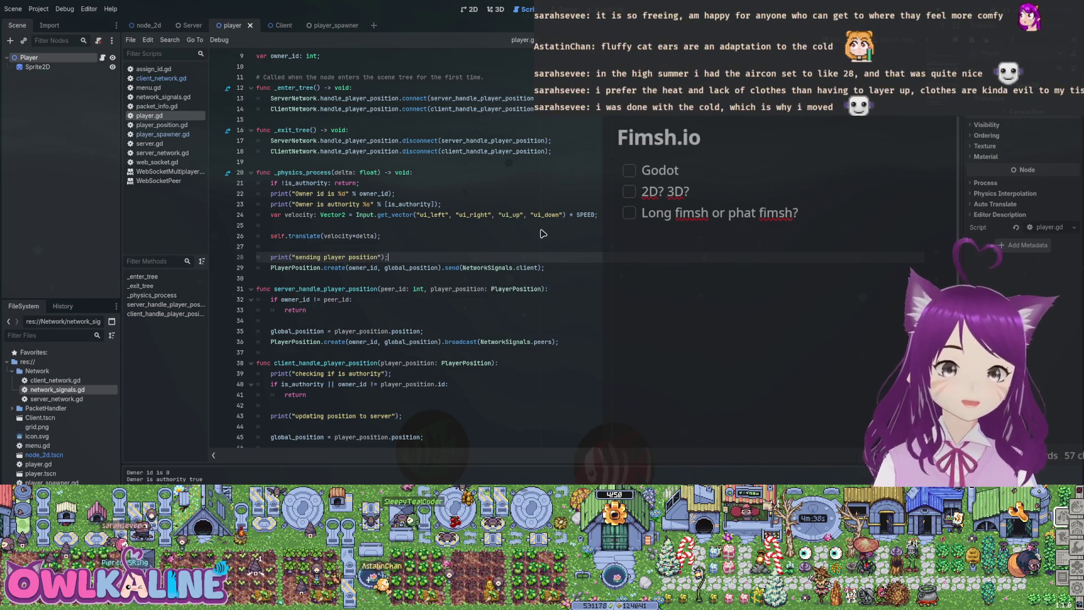
key("F5")
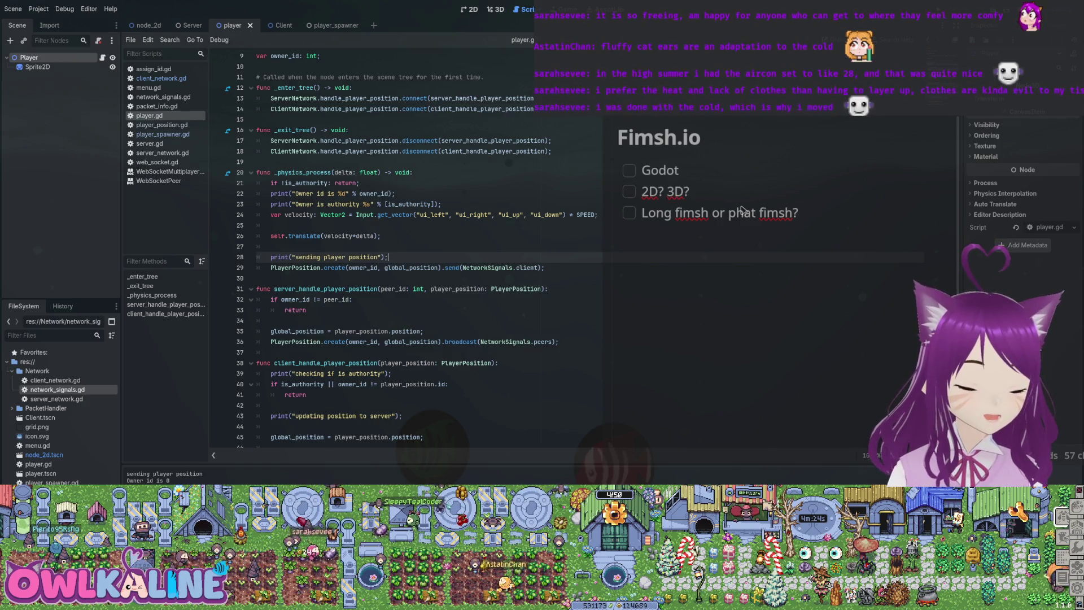
Check the send call's client target, then open client_network.gd and server_network.gd.
left_click(537, 267)
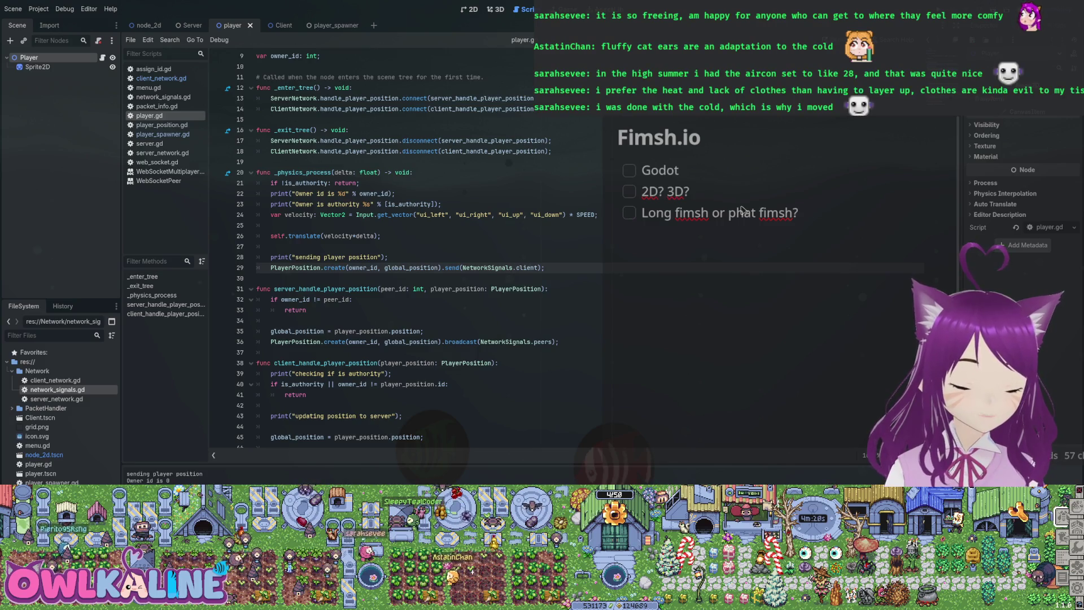
key("ctrl+d")
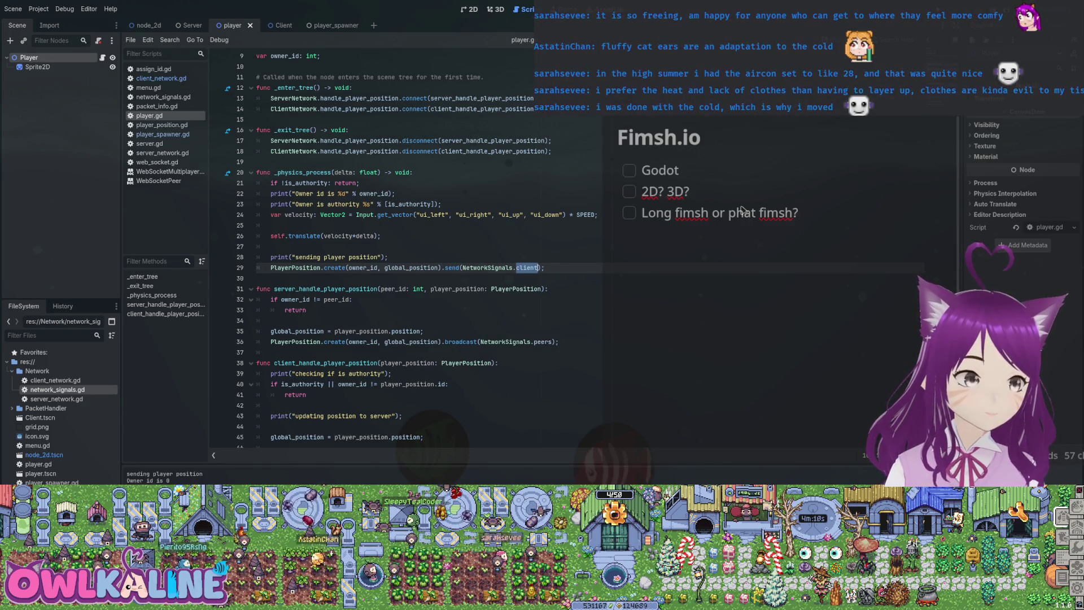
left_click(161, 77)
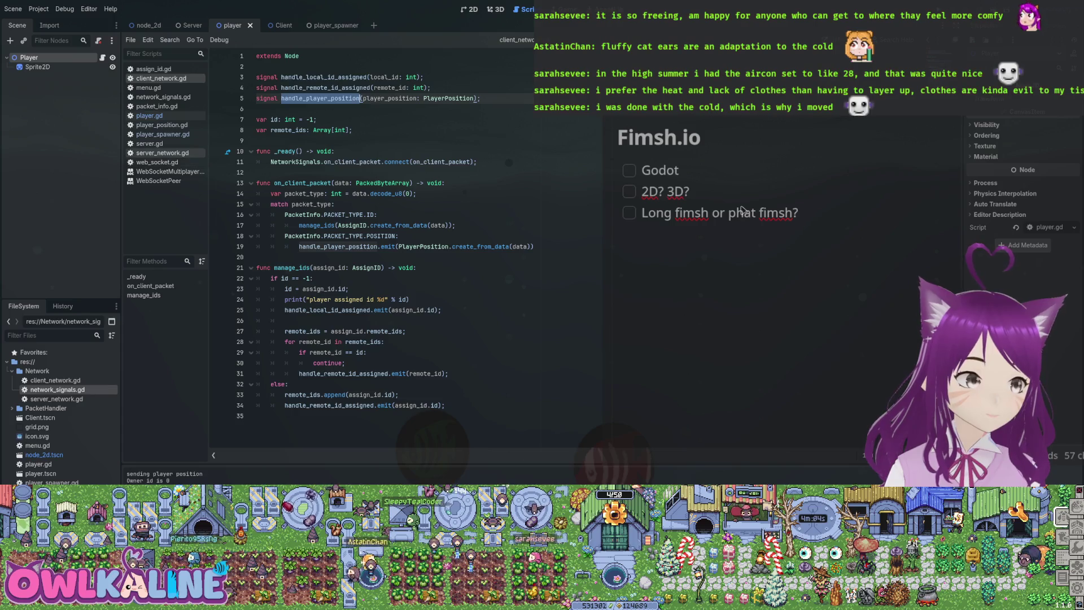
left_click(162, 153)
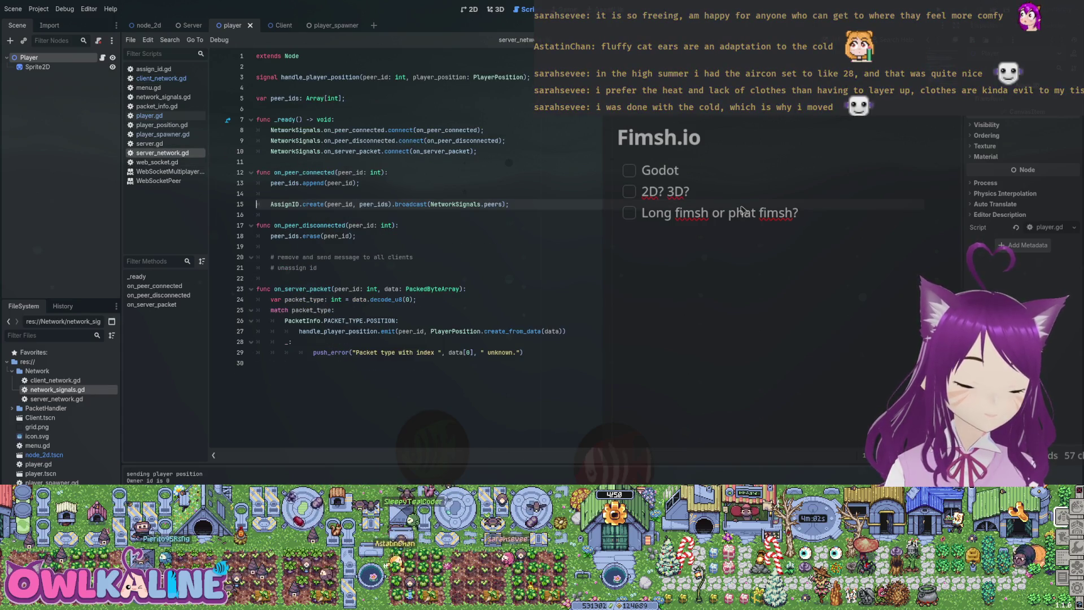
Look through web_socket.gd and client_network.gd, then open network_signals.gd and scroll through it.
left_click(157, 162)
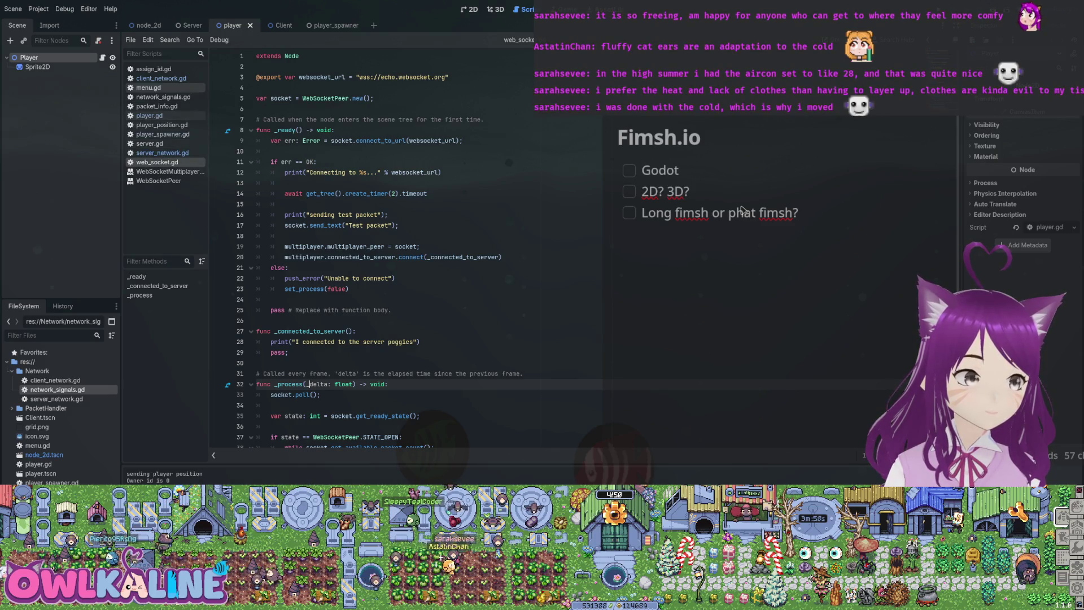
left_click(161, 78)
left_click(163, 97)
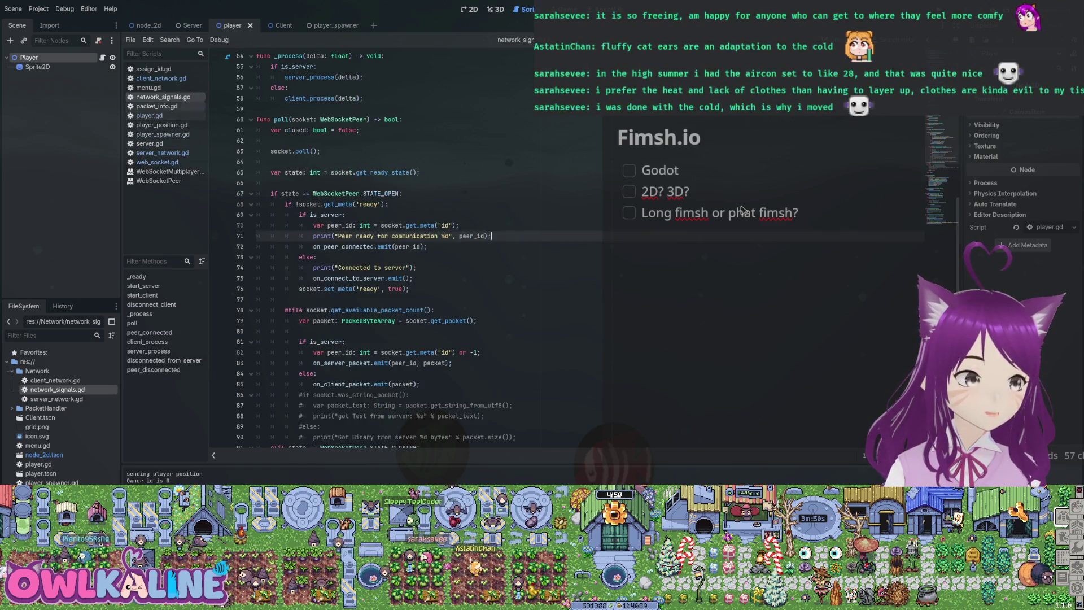
scroll(741, 209, "up", 5)
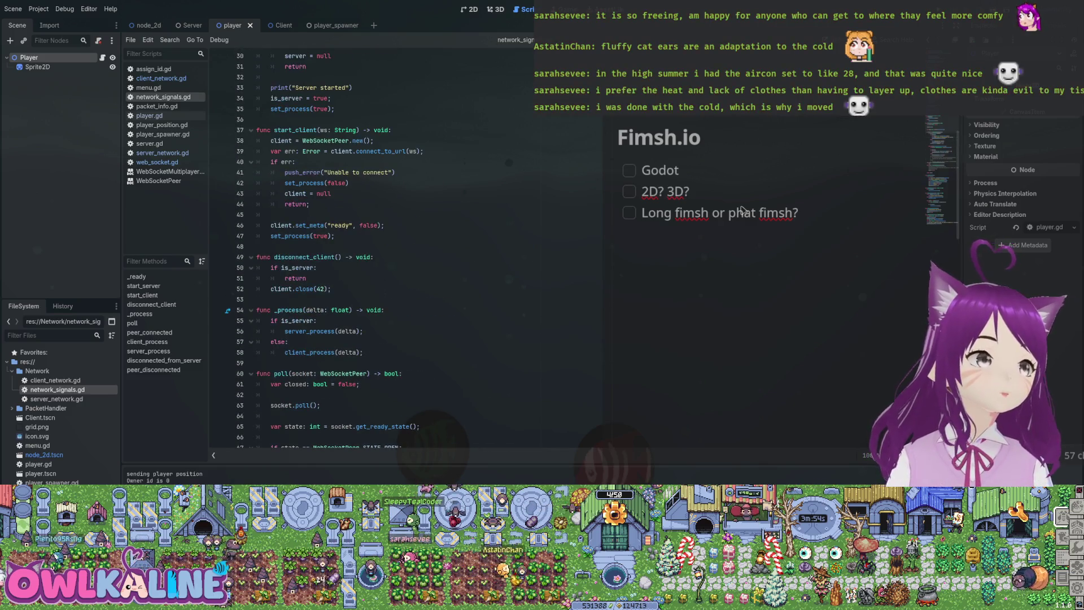
scroll(741, 209, "down", 4)
scroll(741, 210, "down", 3)
scroll(741, 210, "down", 17)
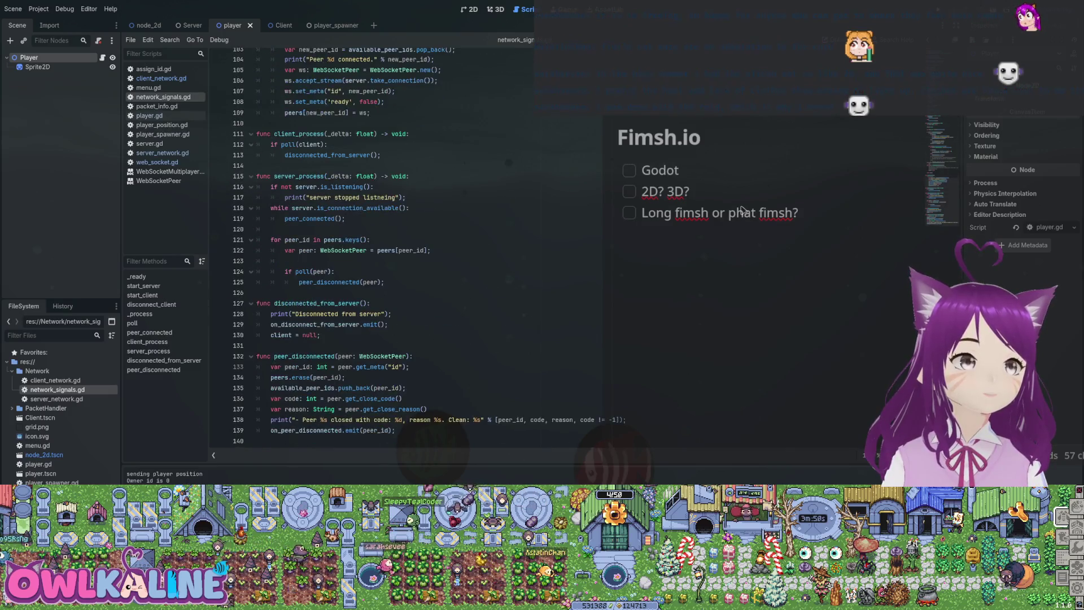
scroll(741, 209, "up", 4)
scroll(741, 210, "up", 17)
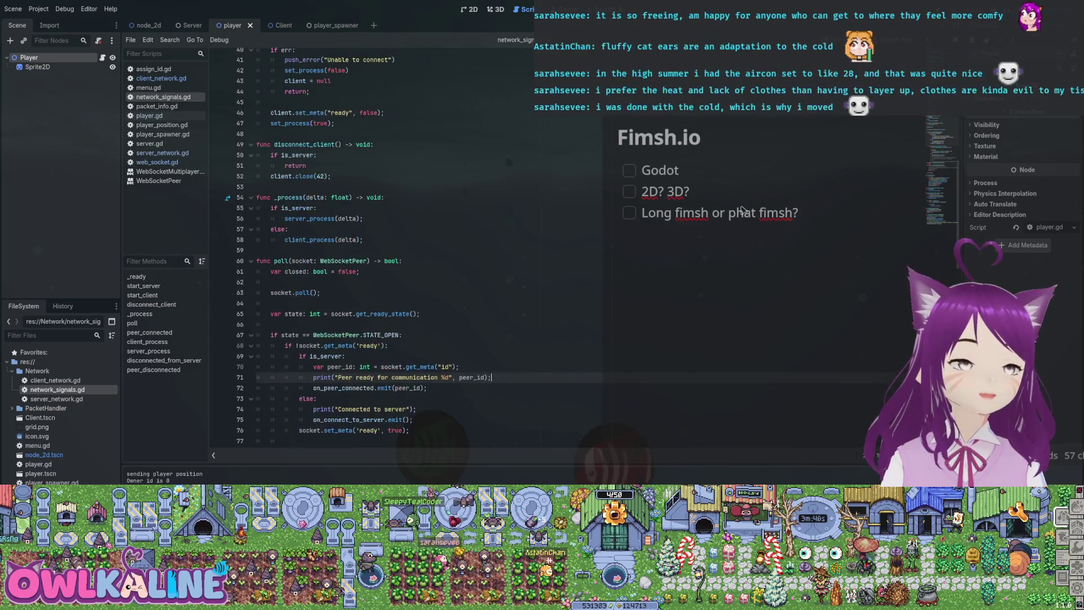
scroll(741, 210, "up", 8)
scroll(741, 209, "up", 5)
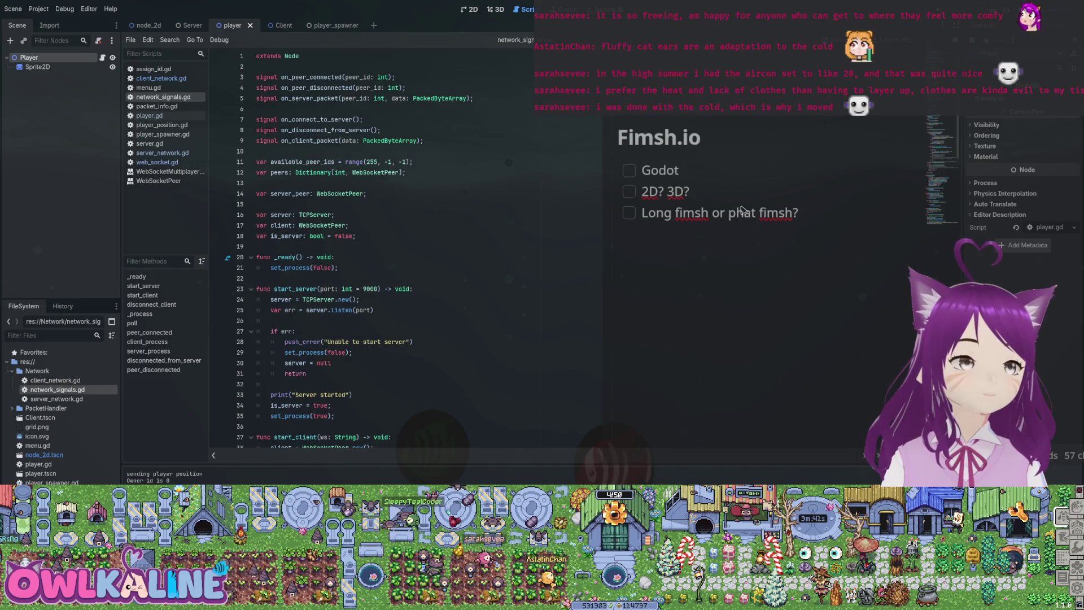
Highlight the client and server variable declarations and their uses in network_signals.gd.
double_click(281, 225)
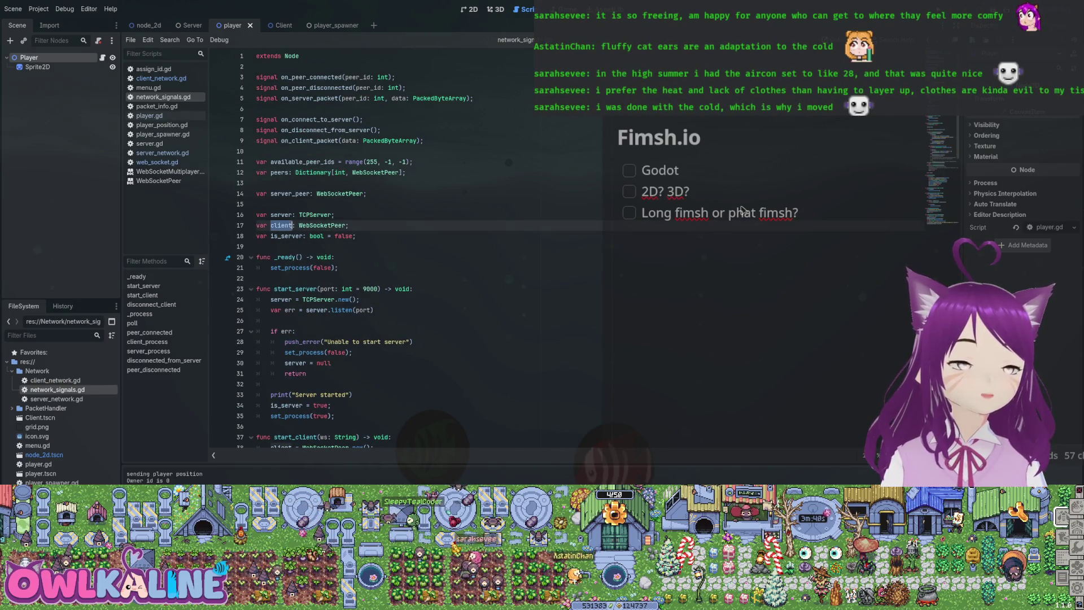
double_click(281, 215)
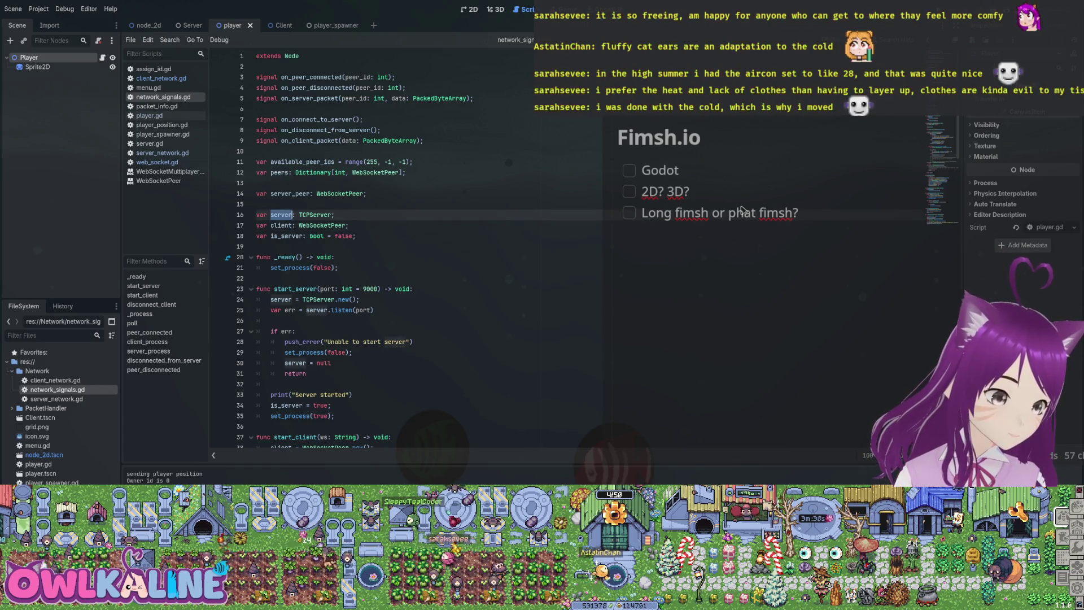
scroll(742, 210, "down", 9)
scroll(741, 209, "down", 2)
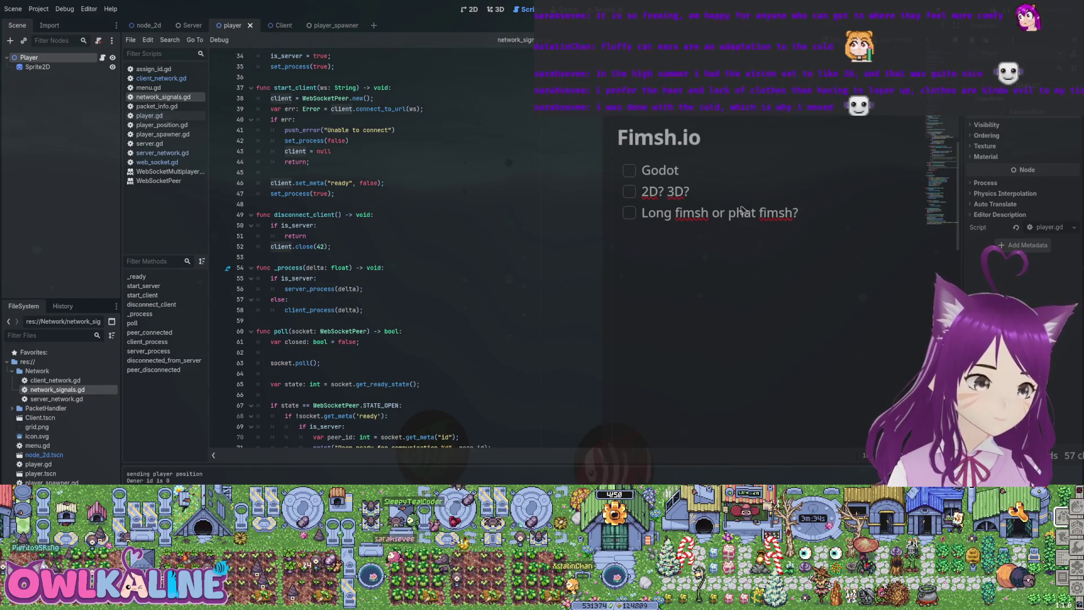
scroll(741, 210, "up", 1)
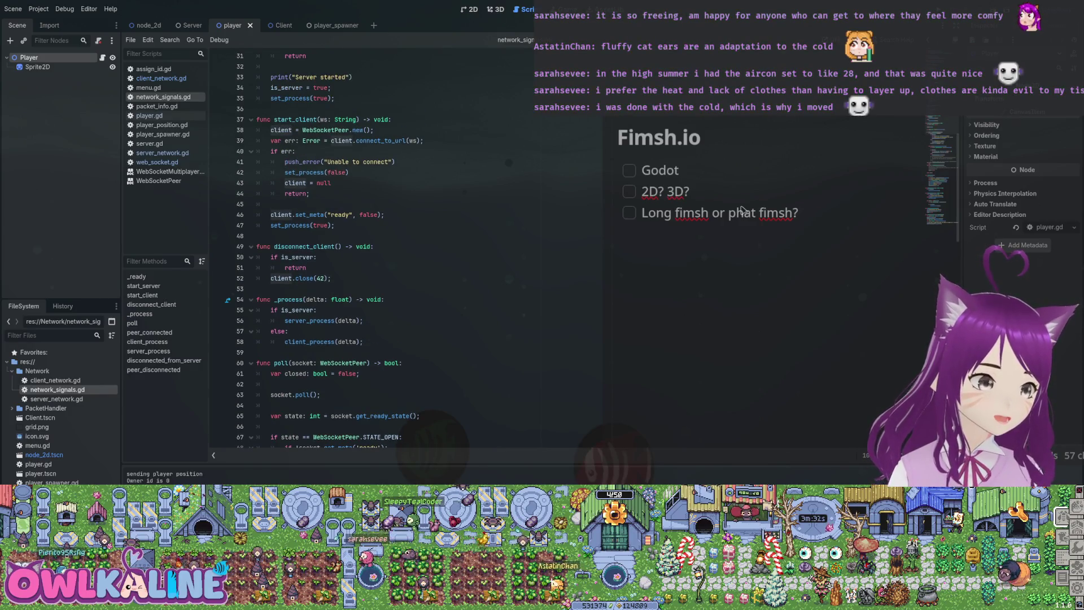
scroll(741, 209, "down", 2)
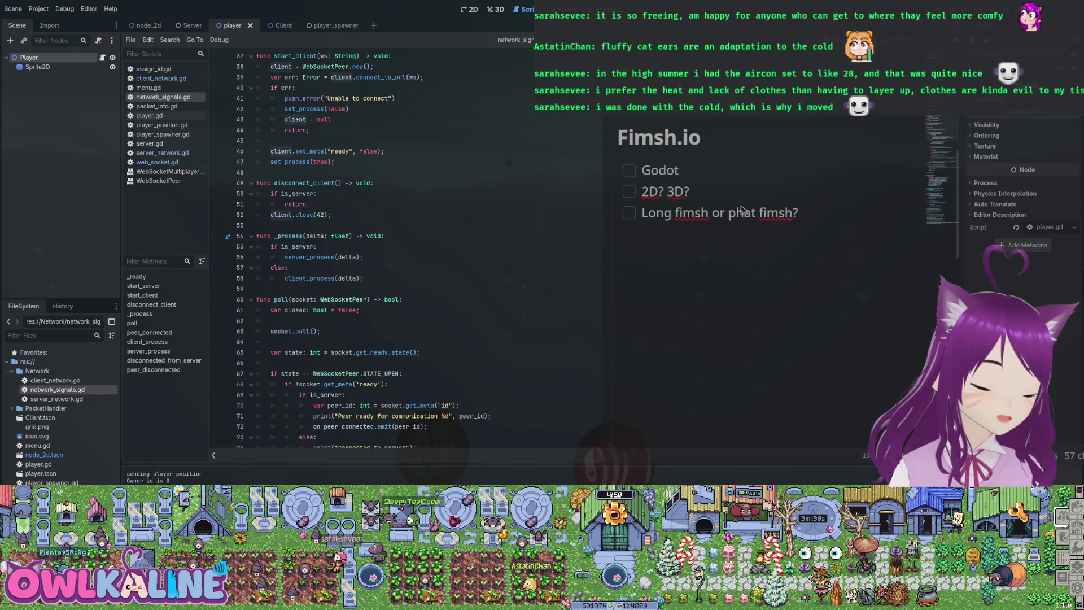
Start a 'client.' line after line 46, then delete it again.
key("Down")
key("Down")
key("Down")
key("End")
key("Return")
type("client.")
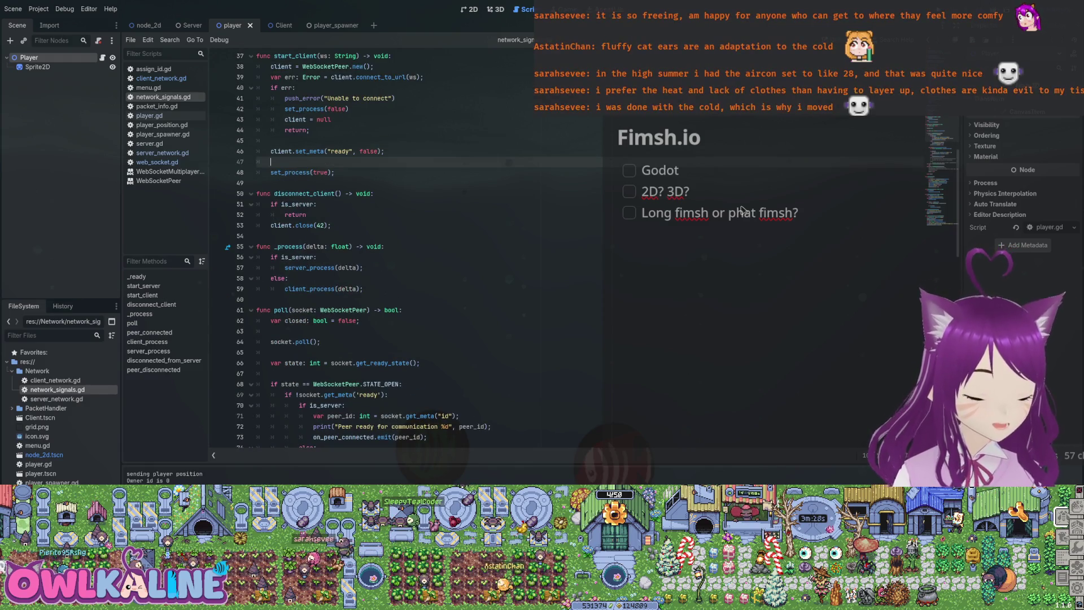
key("BackSpace")
key("BackSpace")
key("BackSpace")
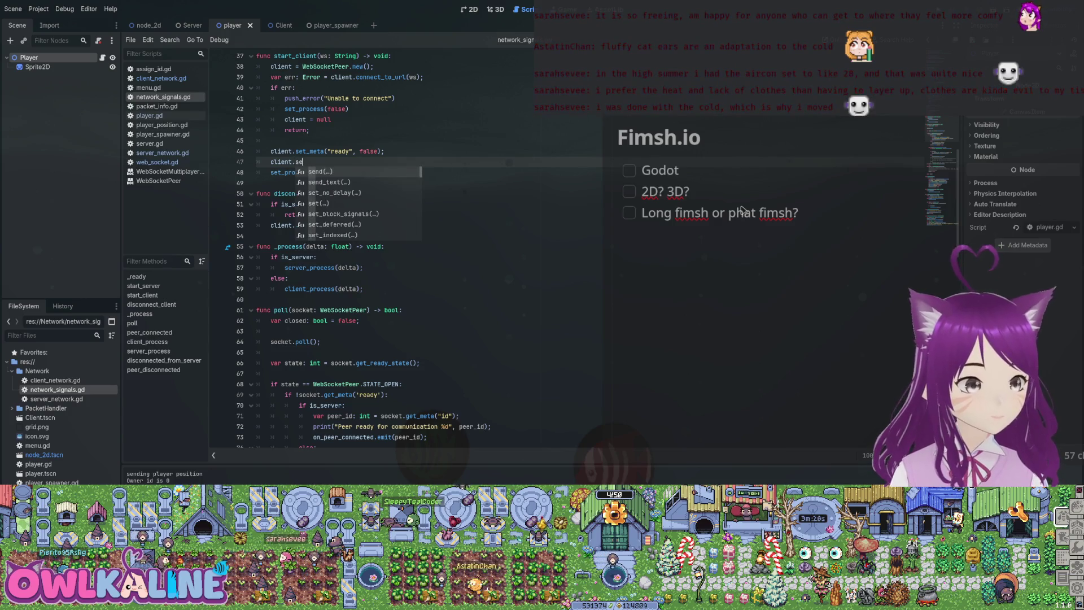
key("BackSpace")
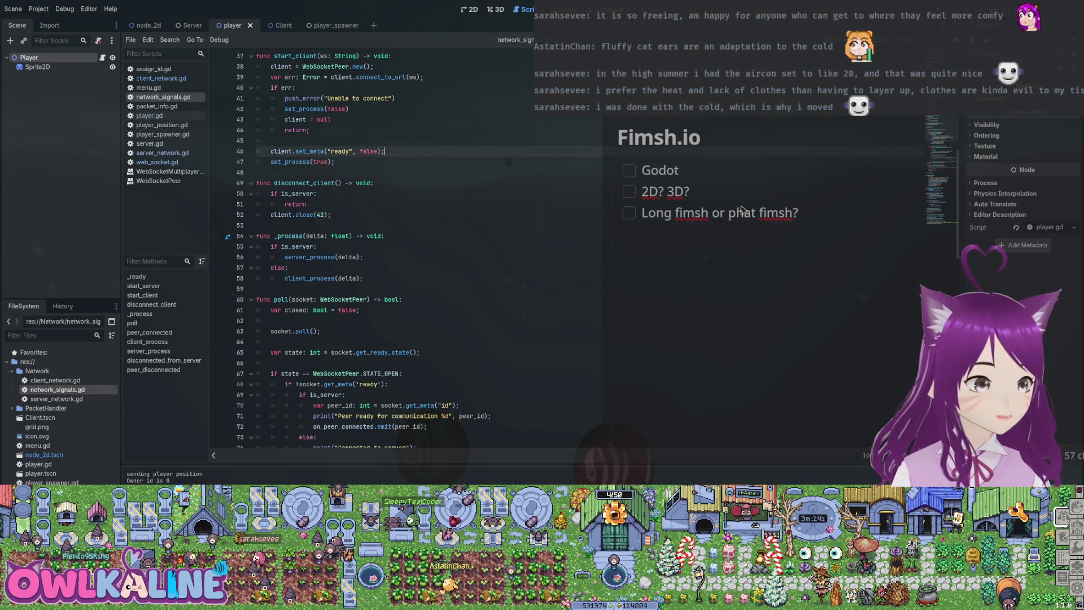
scroll(741, 210, "down", 5)
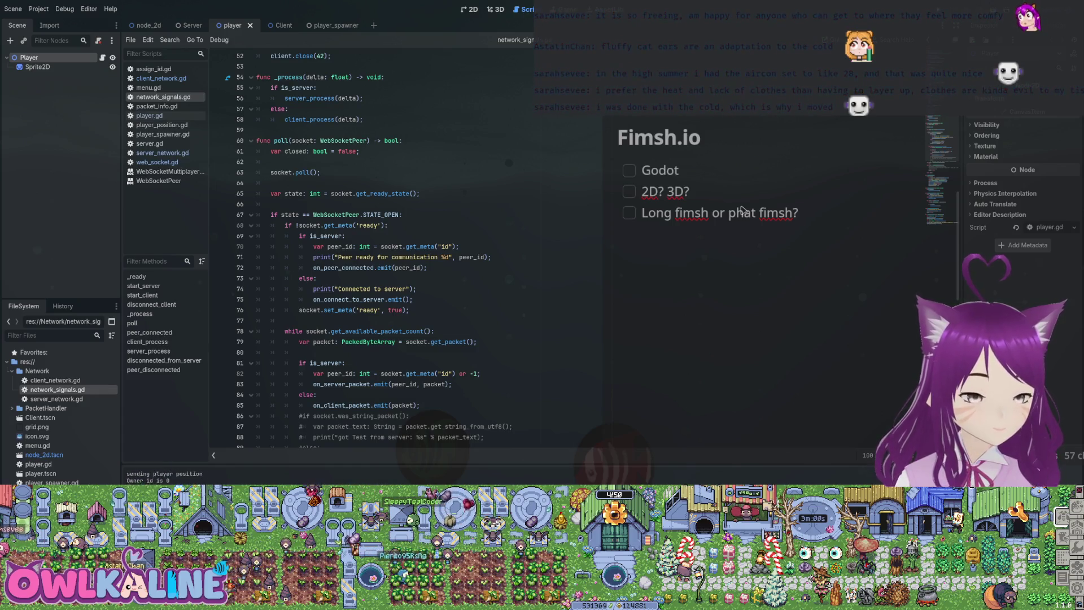
Rerun the project, make the line 71 peer-ready print a %d formatted string, and save.
key("F5")
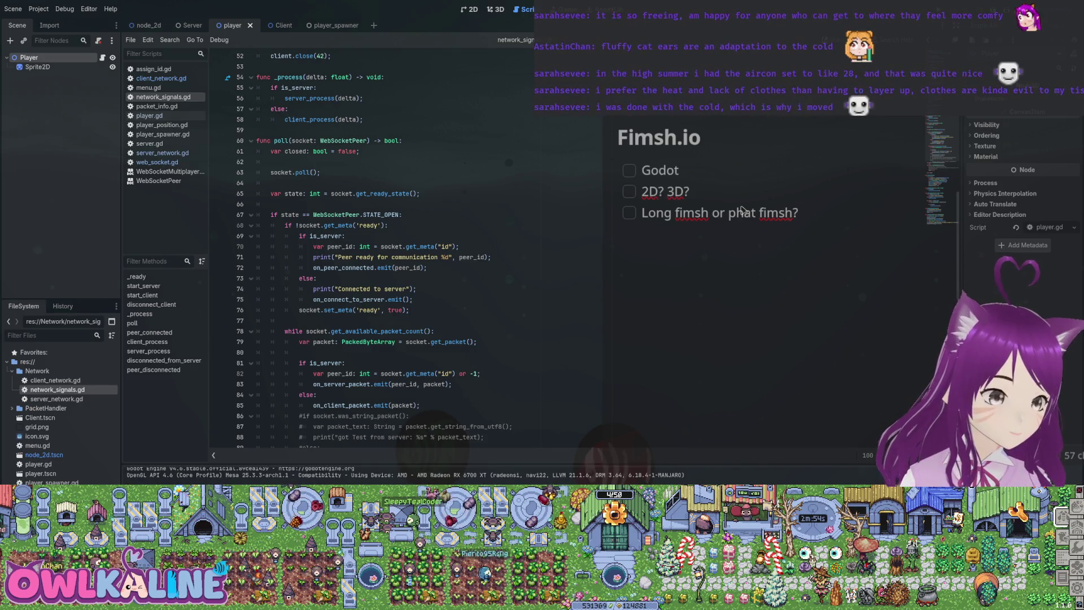
left_click(455, 256)
key("BackSpace")
key("BackSpace")
type("%")
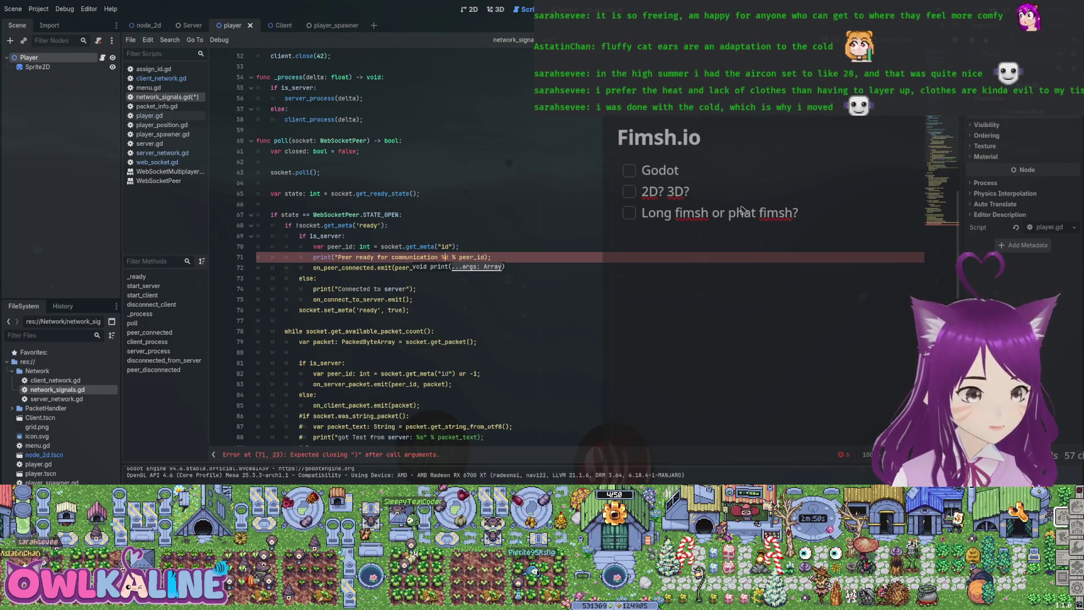
key("Left")
key("Left")
type("\"")
key("ctrl+s")
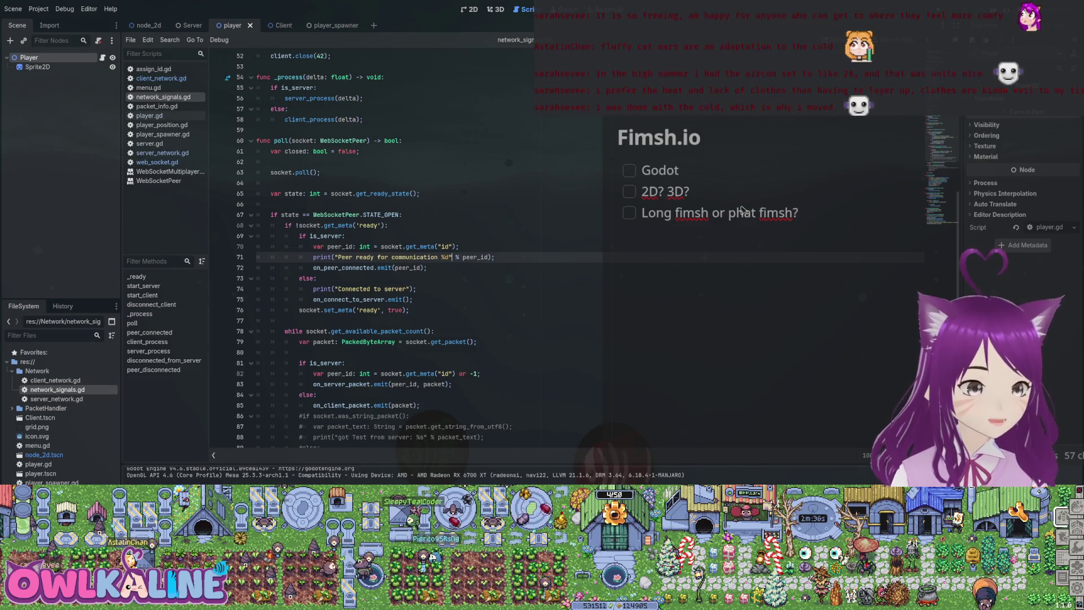
Inspect on_peer_connected and the client branch's 'Connected to server' lines, then switch to server_network.gd.
double_click(343, 268)
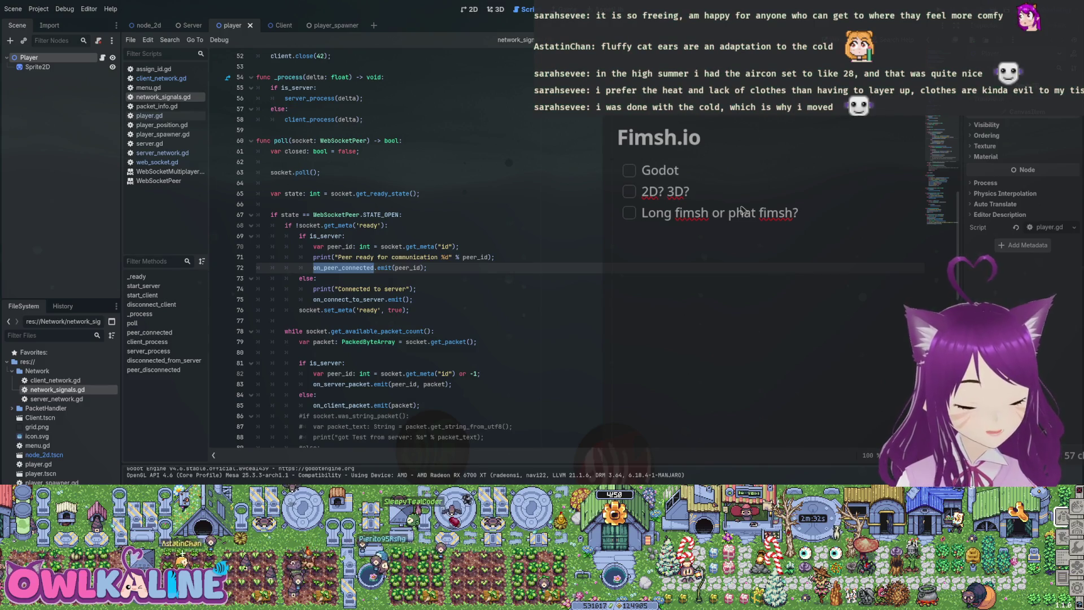
mouse_move(320, 288)
left_mouse_down()
mouse_move(395, 310)
mouse_move(390, 300)
mouse_move(413, 299)
left_mouse_up()
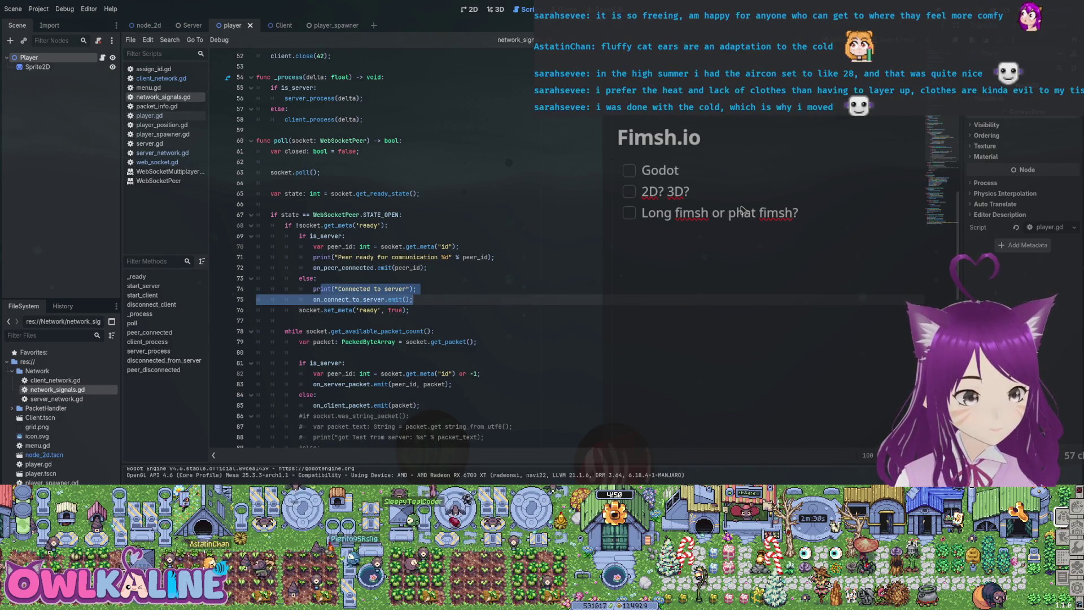
left_click(370, 289)
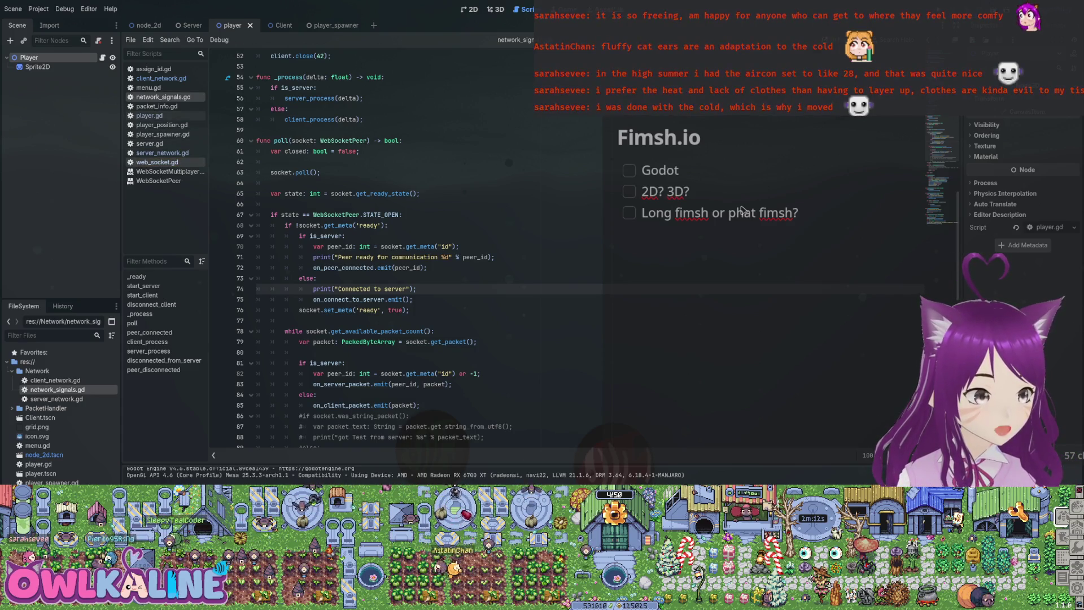
left_click(162, 153)
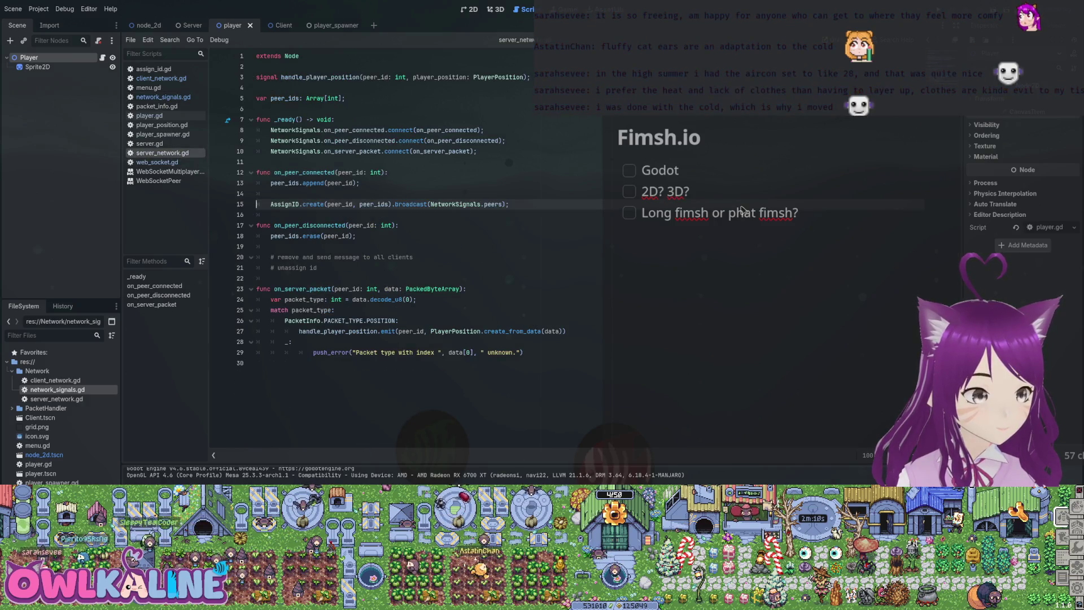
Insert print("broadcasting to all peers"); above the AssignID broadcast call in on_peer_connected.
double_click(304, 173)
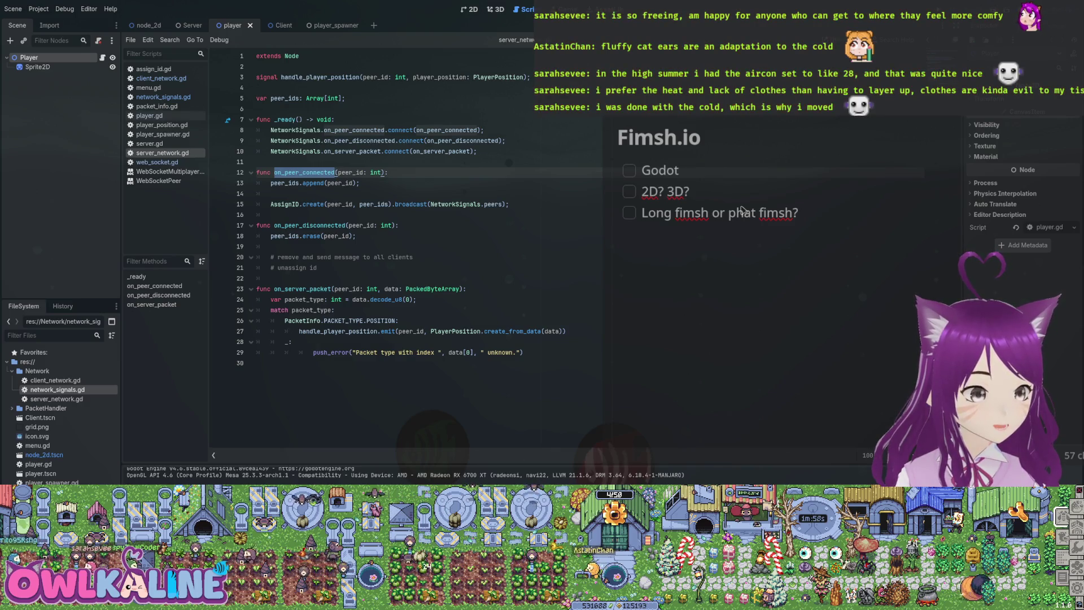
left_click(741, 207)
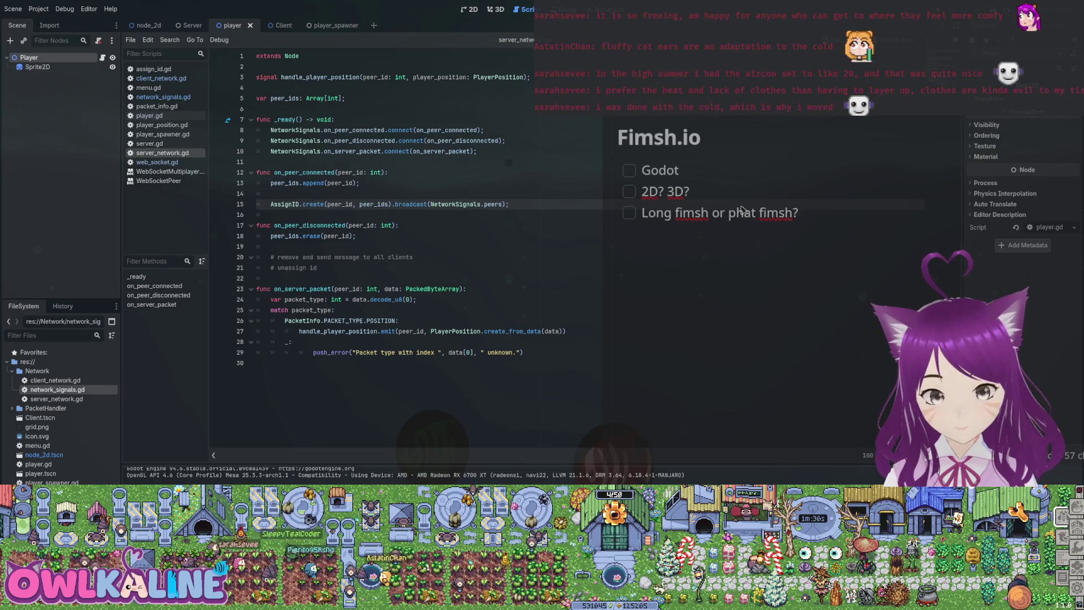
key("Up")
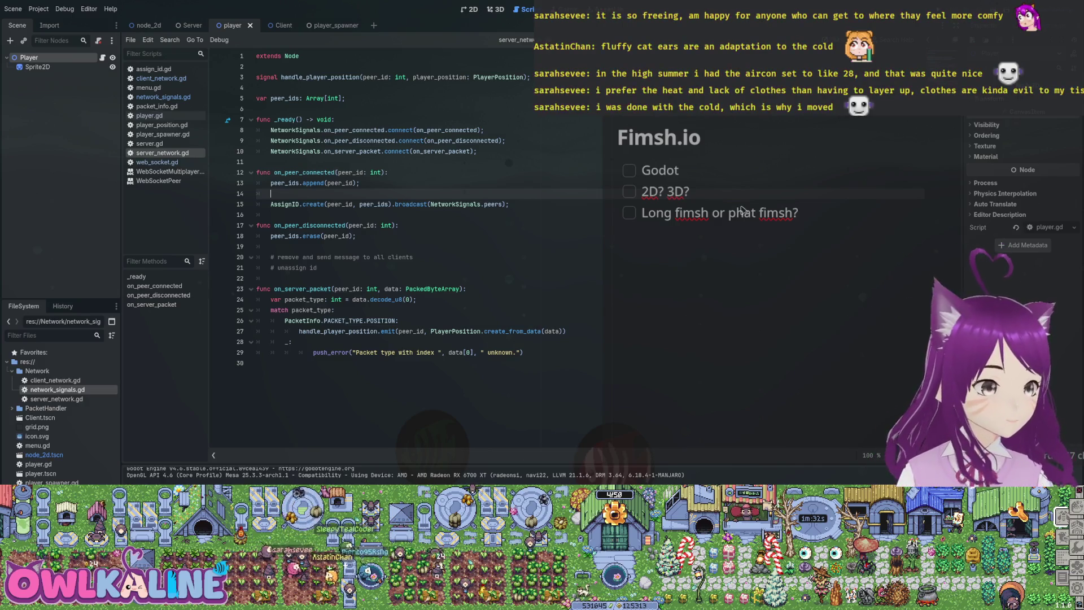
key("Return")
type("(\"broadca")
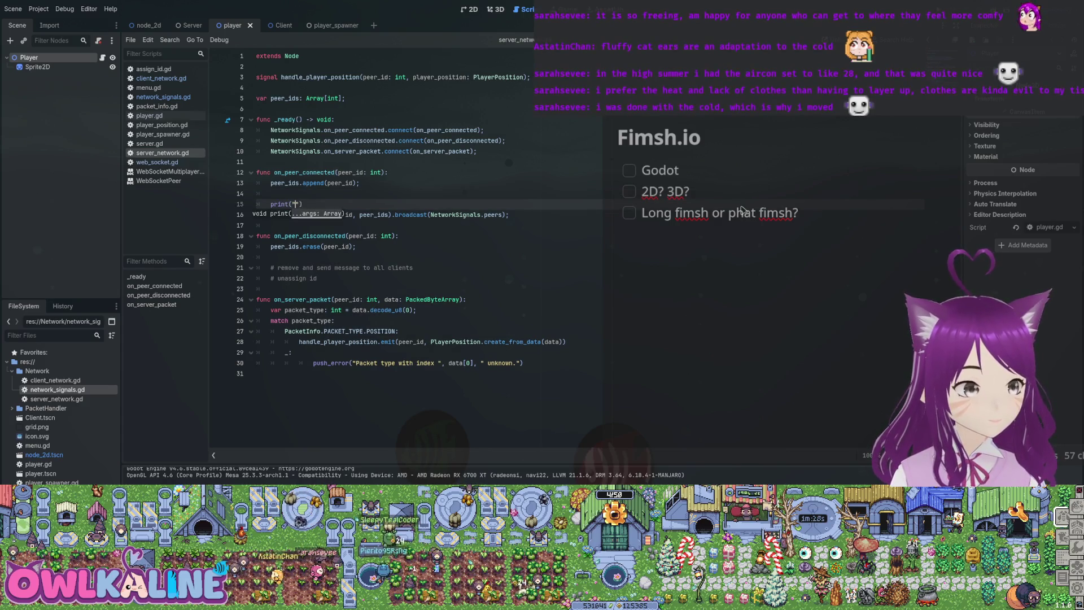
type("sting to all pea")
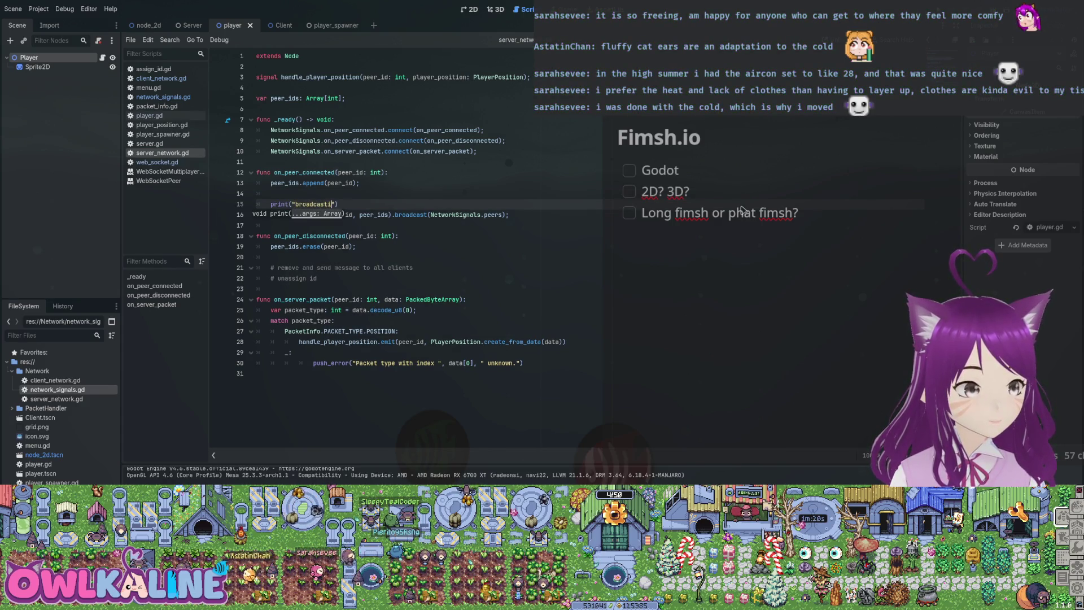
key("BackSpace")
type("ers\"")
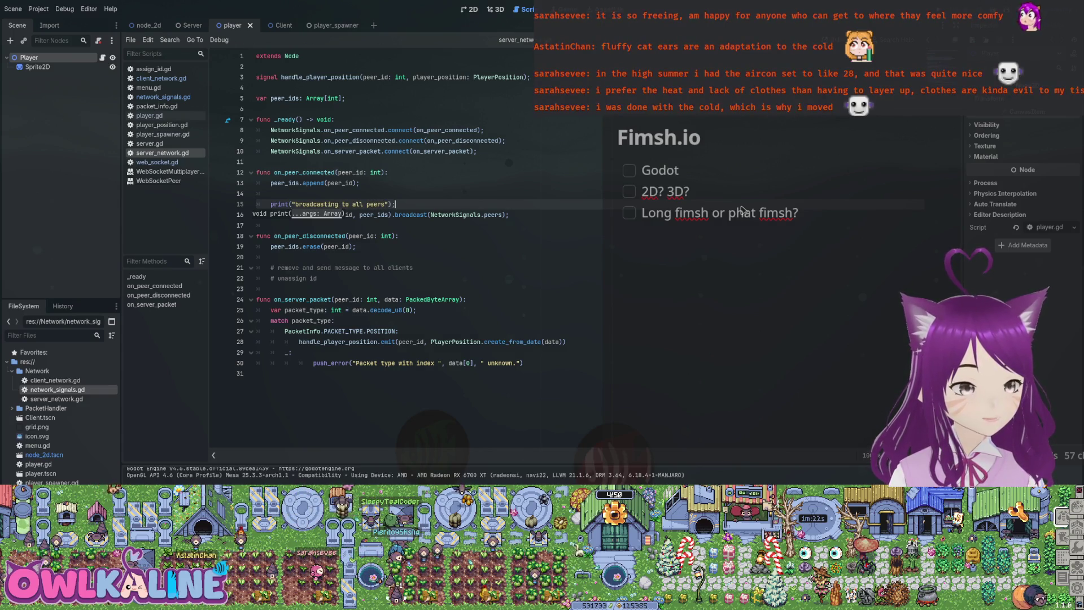
type(");")
key("Down")
key("Down")
key("Tab")
key("BackSpace")
key("Up")
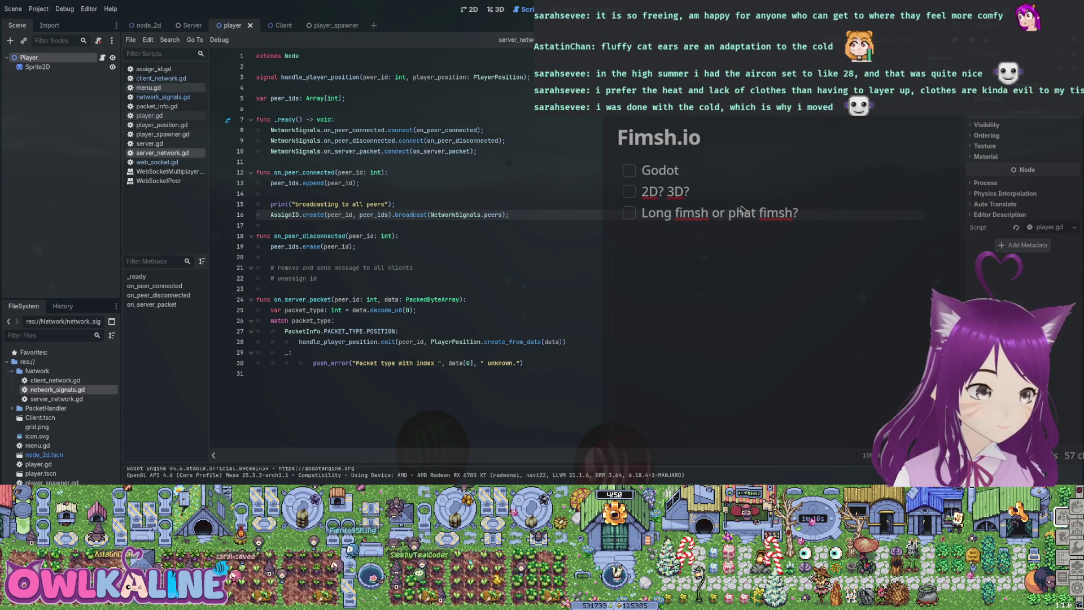
left_click(163, 96)
scroll(741, 210, "down", 15)
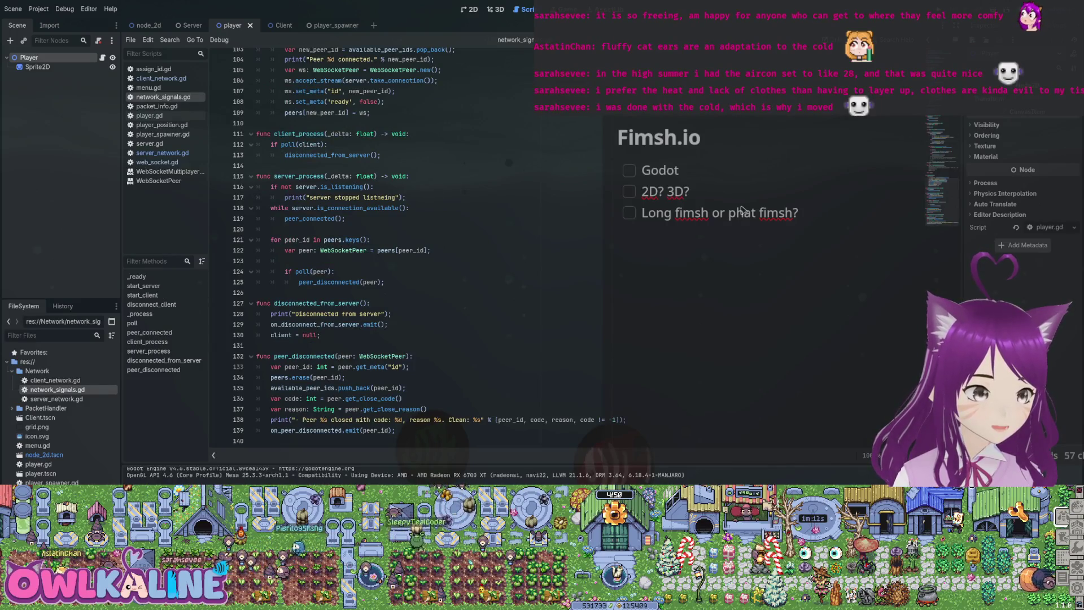
scroll(741, 210, "up", 14)
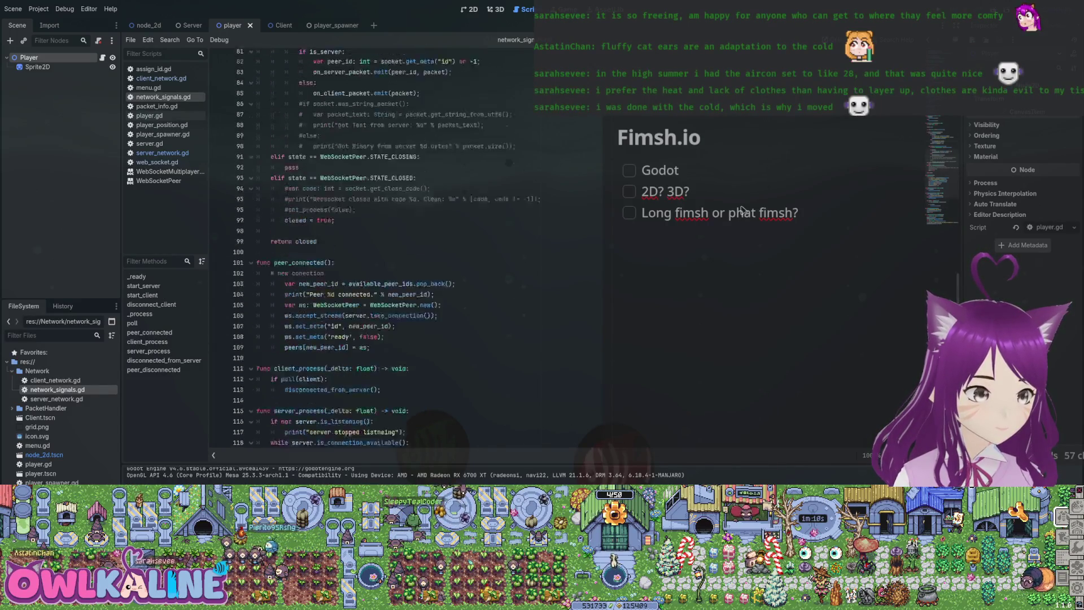
scroll(741, 210, "up", 4)
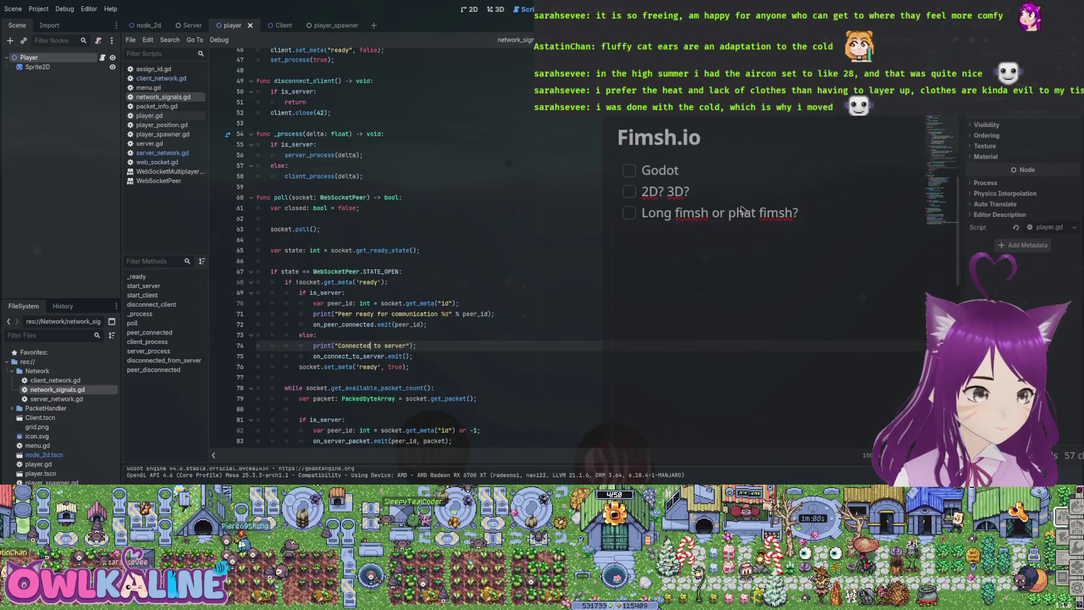
scroll(741, 210, "up", 5)
scroll(741, 210, "up", 7)
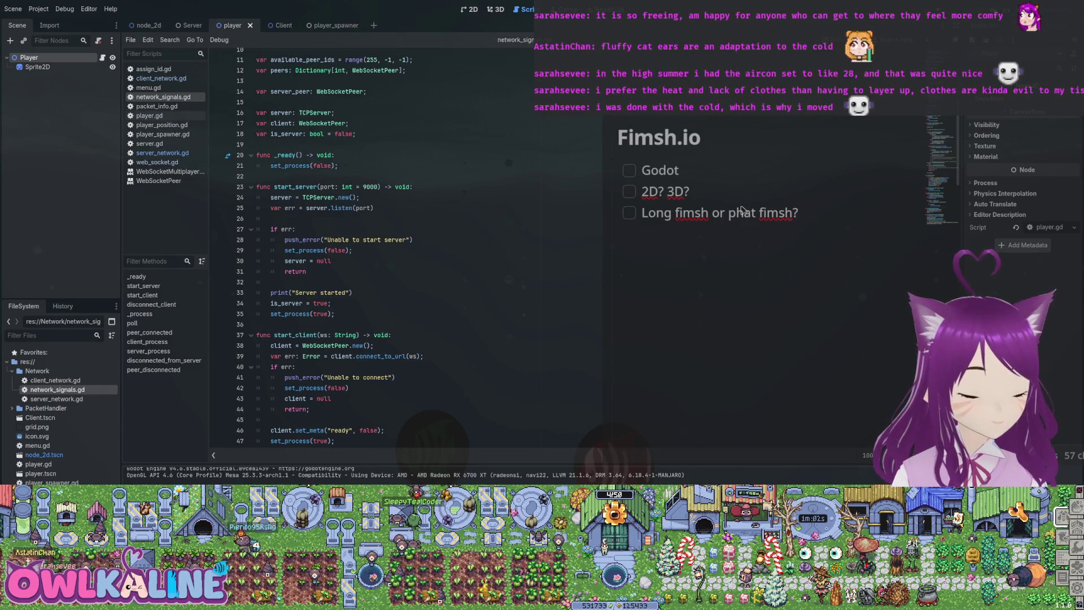
key("alt+Left")
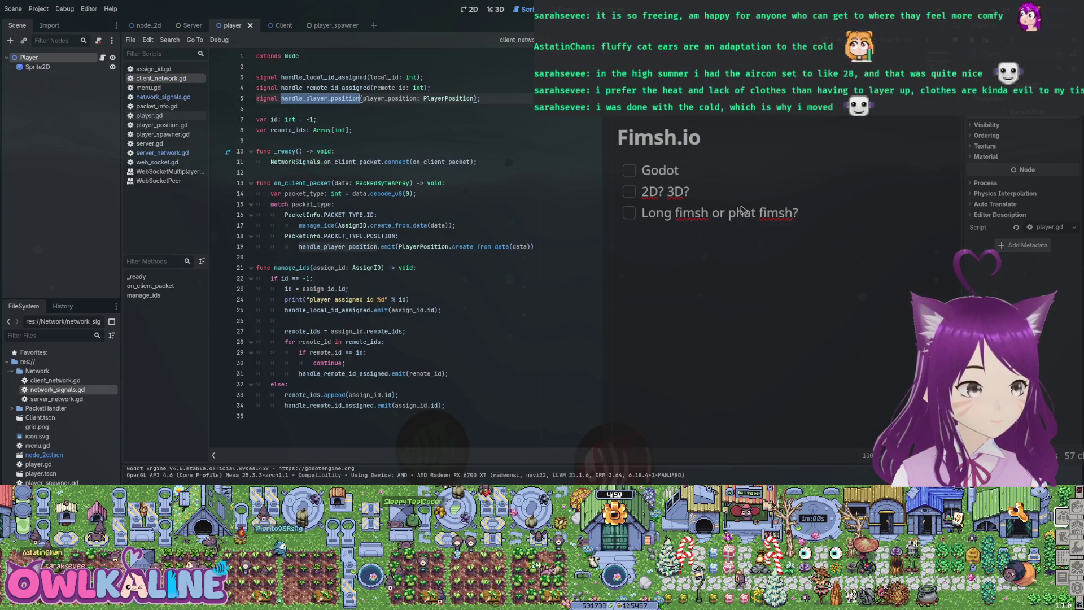
key("Down")
key("Down")
key("Down")
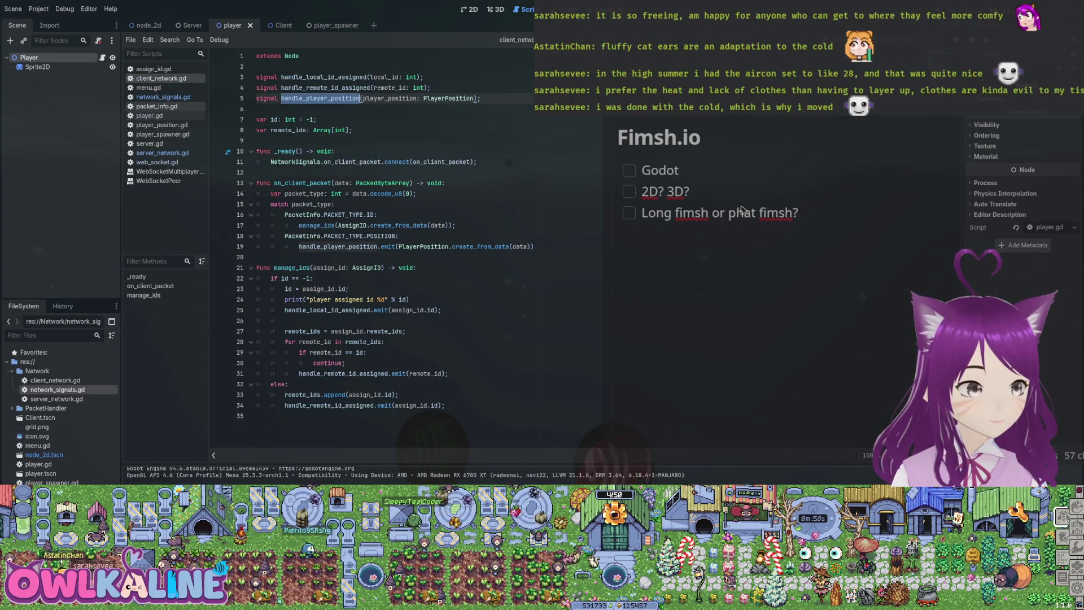
key("Return")
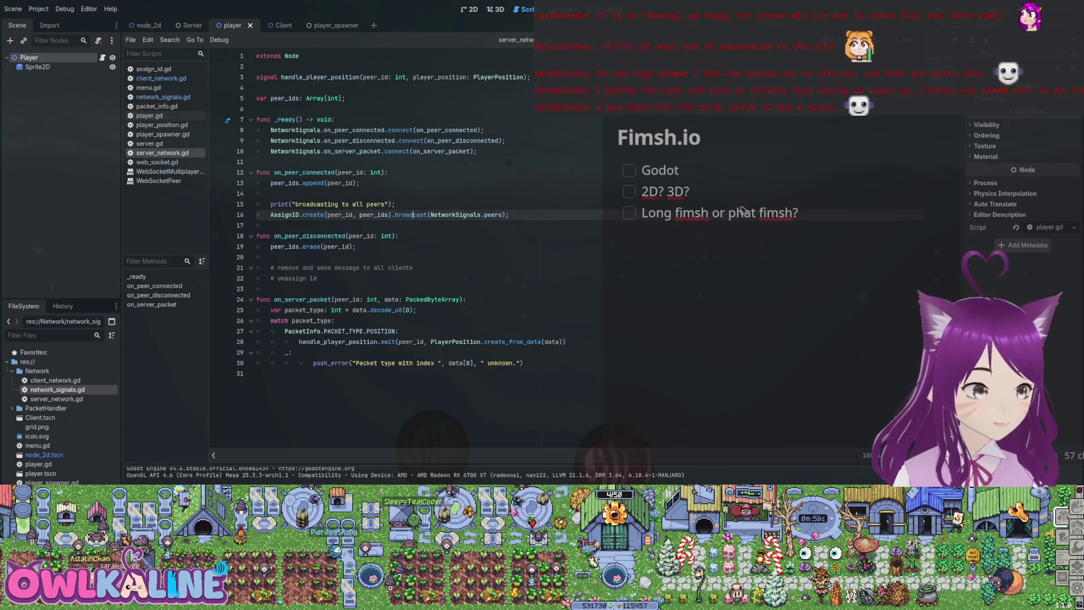
key("Up")
key("Up")
key("Up")
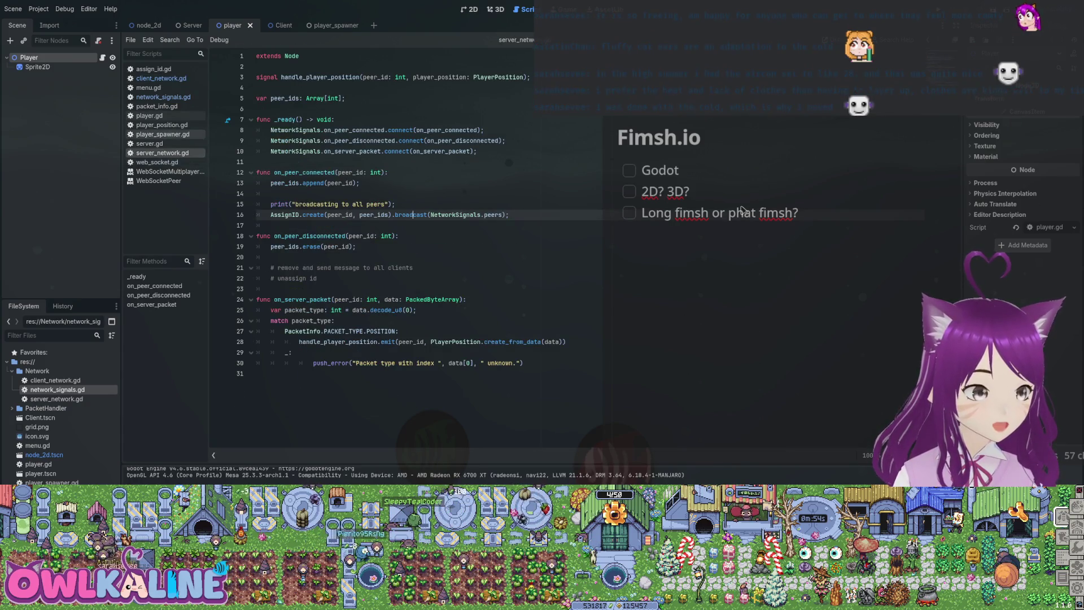
key("Return")
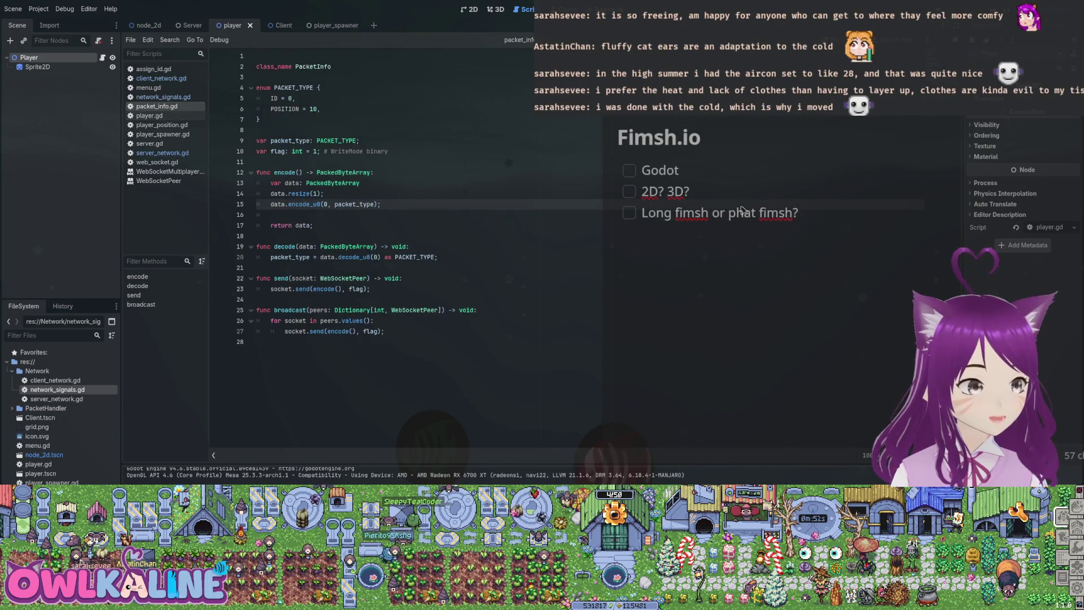
key("F3")
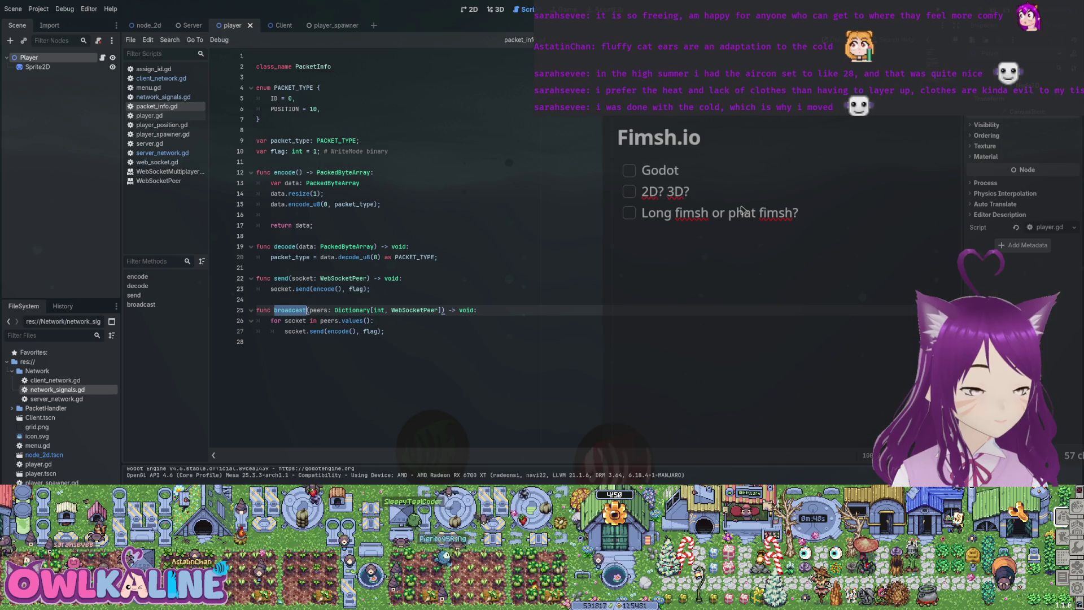
key("Down")
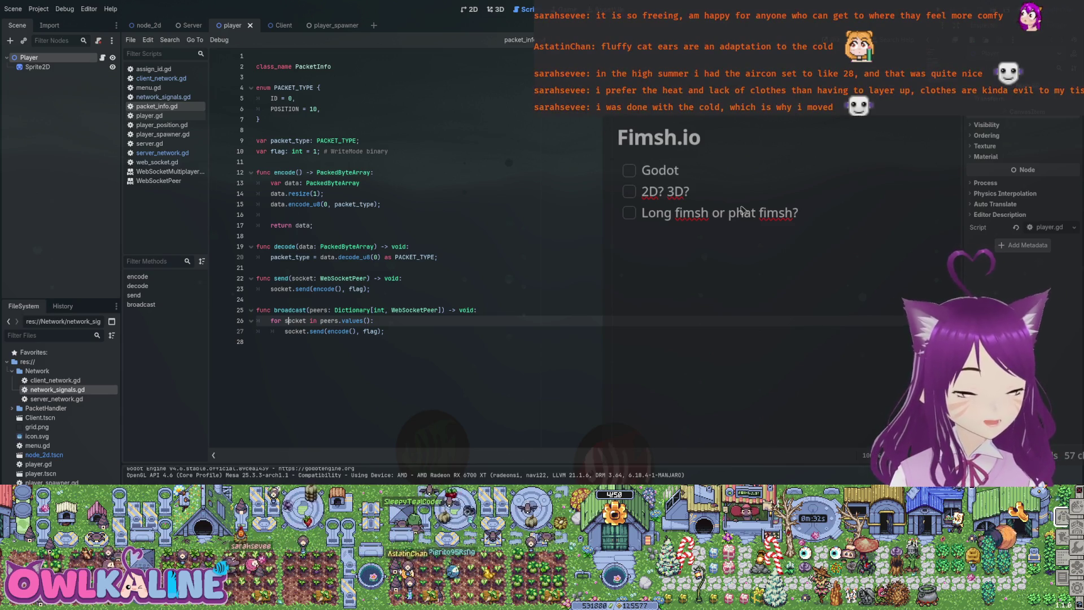
double_click(329, 320)
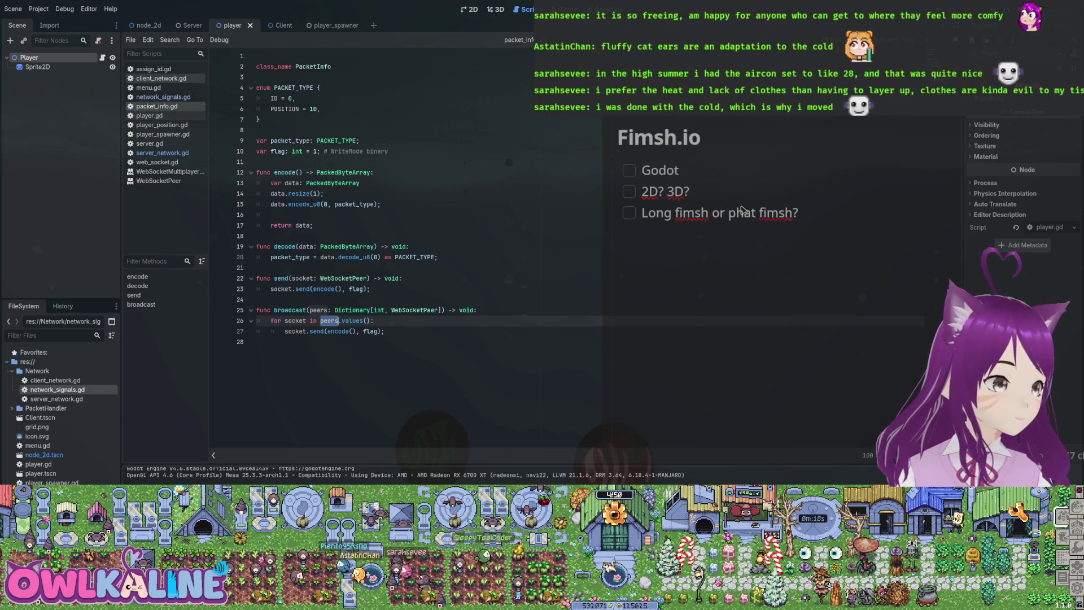
left_click(162, 153)
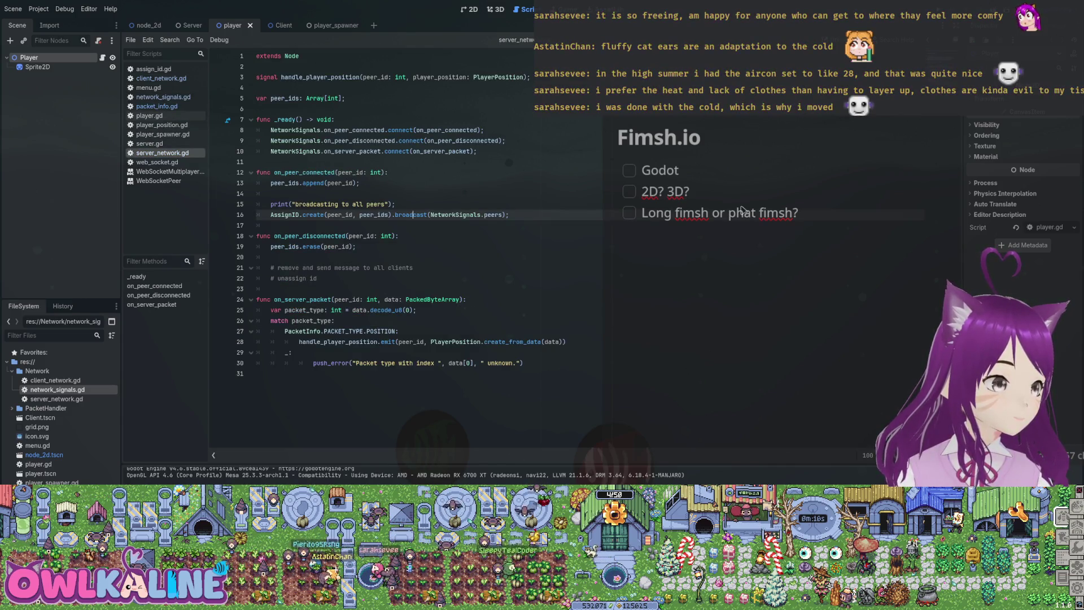
Begin rewriting the print message as "num of peers %d" % NetworkSignals.
double_click(304, 172)
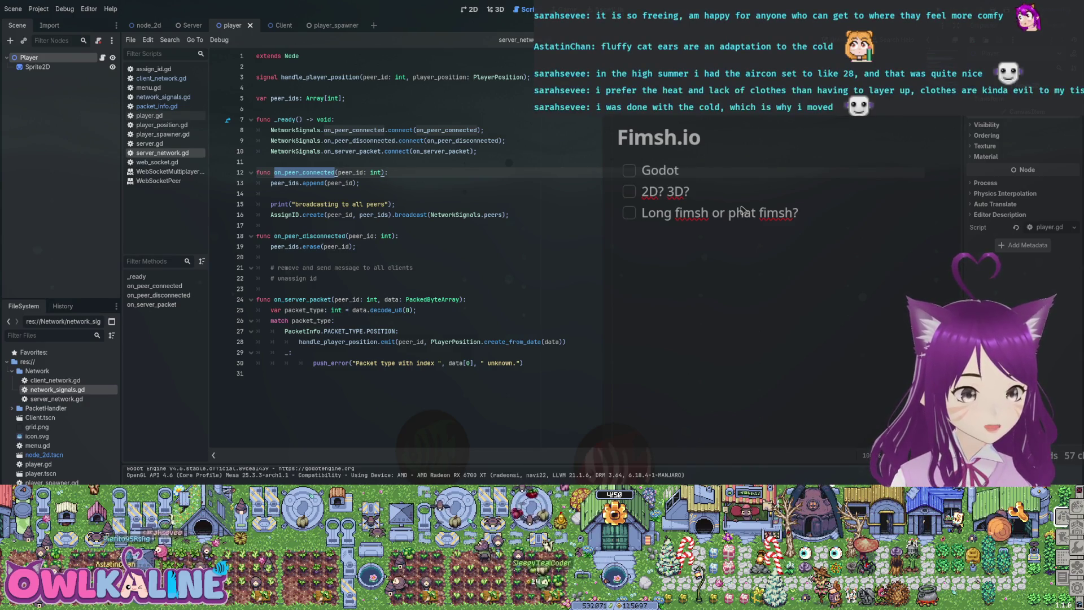
left_click_drag(293, 204, 385, 204)
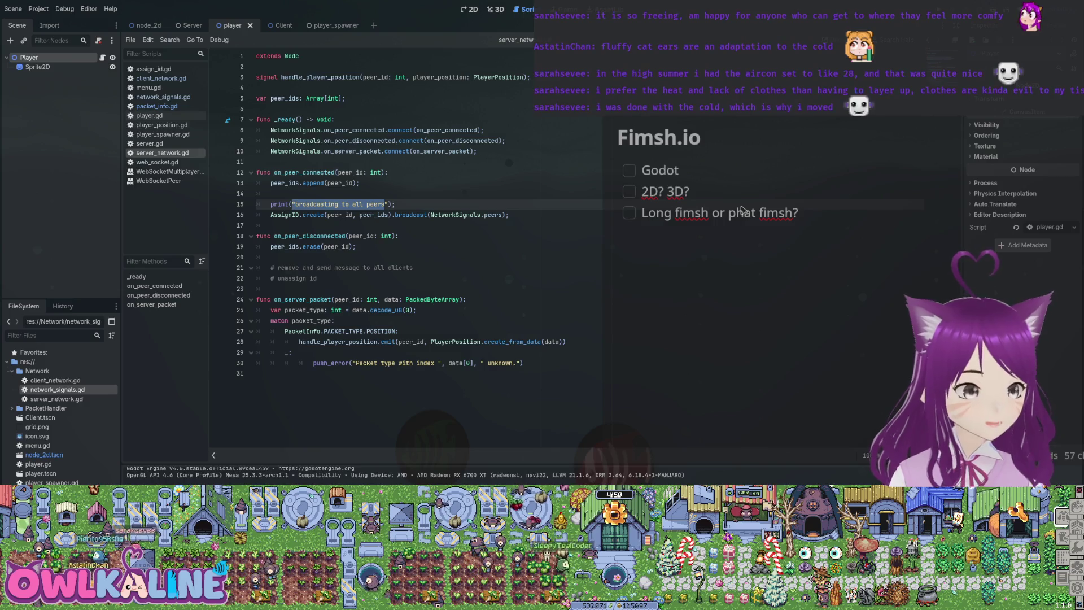
type(":")
key("BackSpace")
type("num of peers %d\" % ")
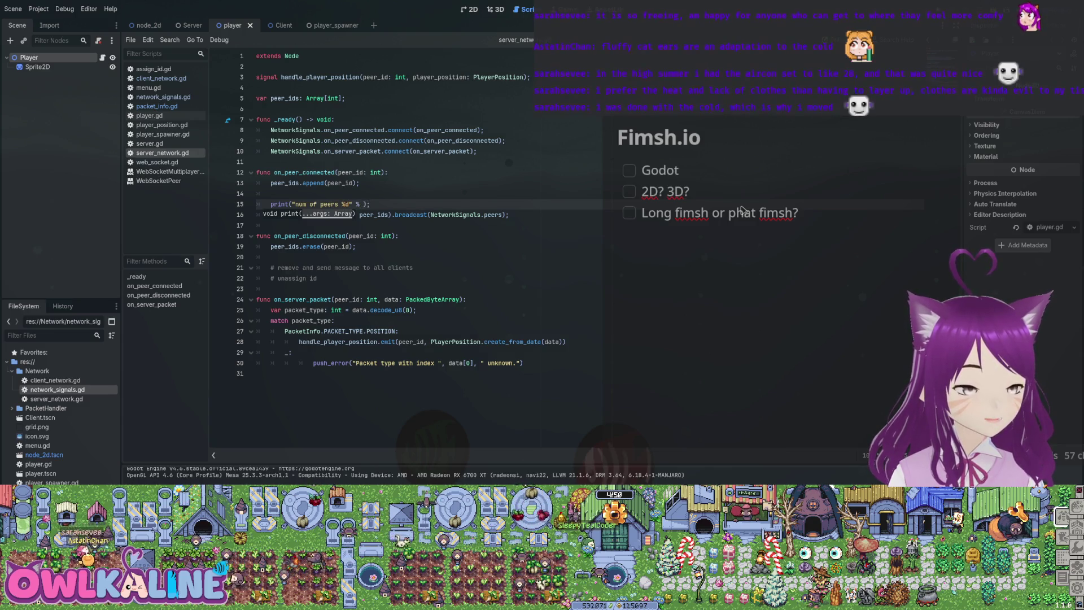
type("NetworkSignals")
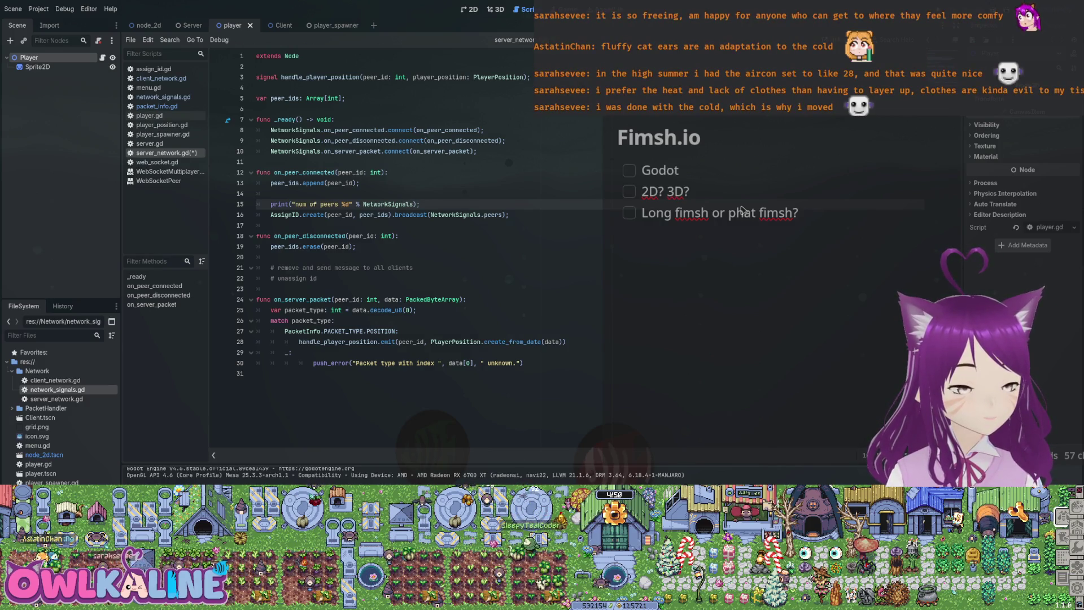
Change it to "broadcasting id but is server: %s" with NetworkSignals.is_server, save, and run.
key("shift+Home")
key("shift+Right")
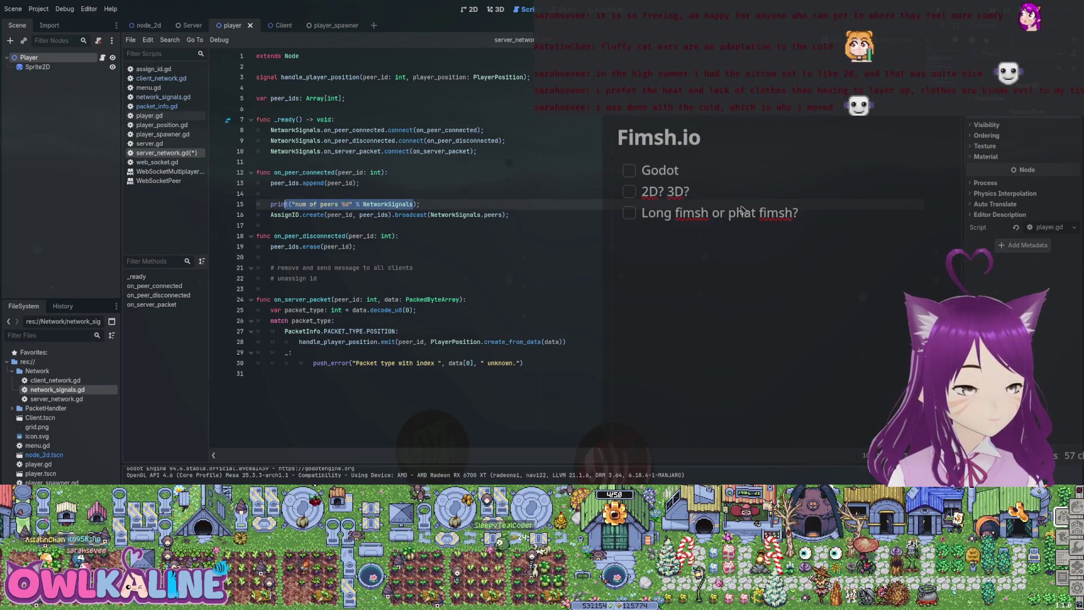
key("BackSpace")
key("Left")
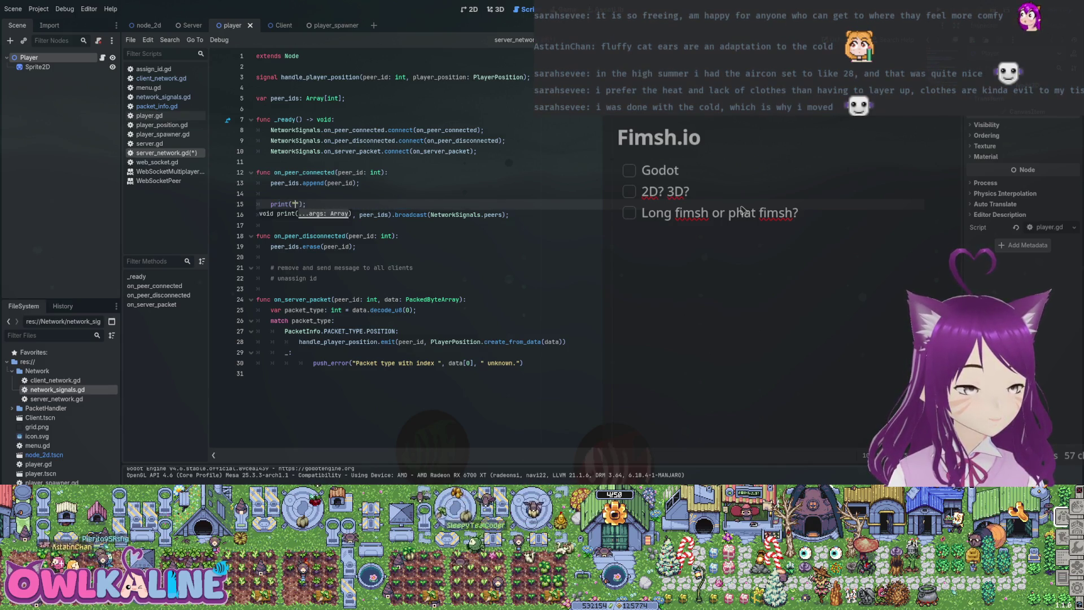
type("broadcasting ")
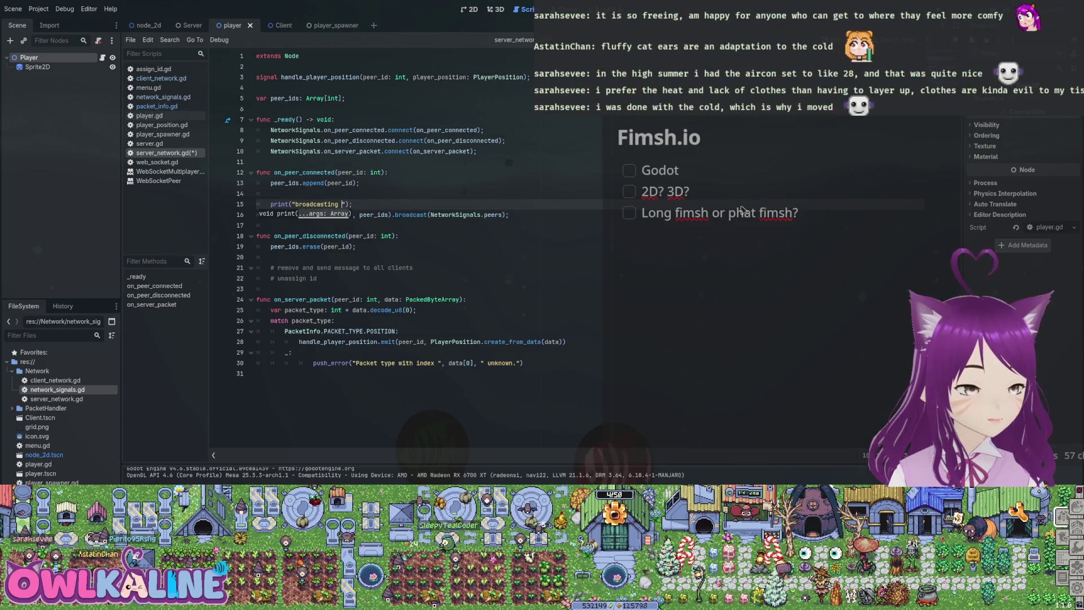
type("id b")
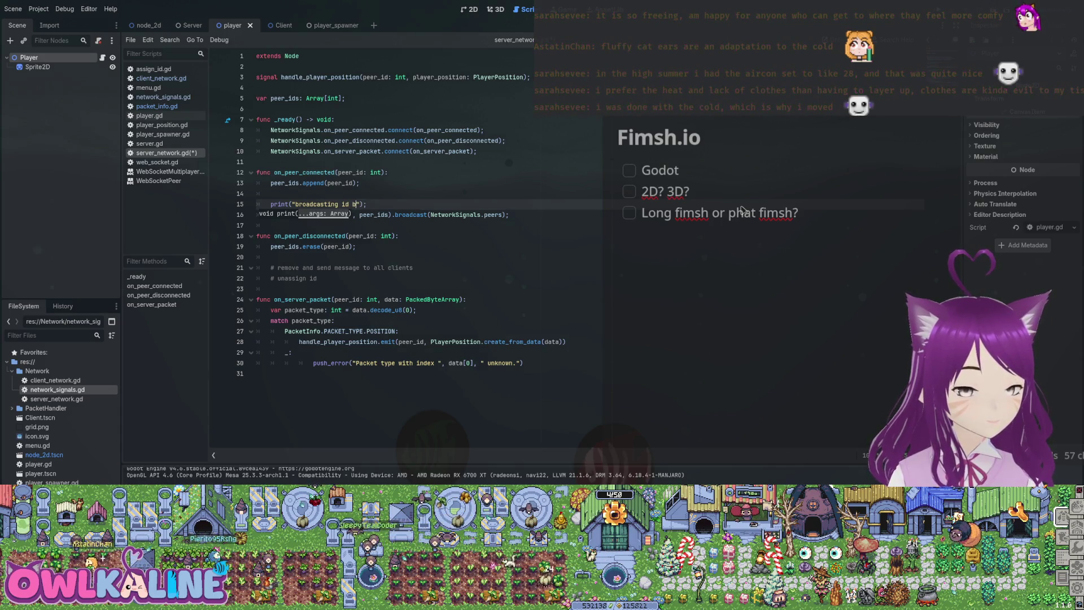
type("is ser")
type("ver: %")
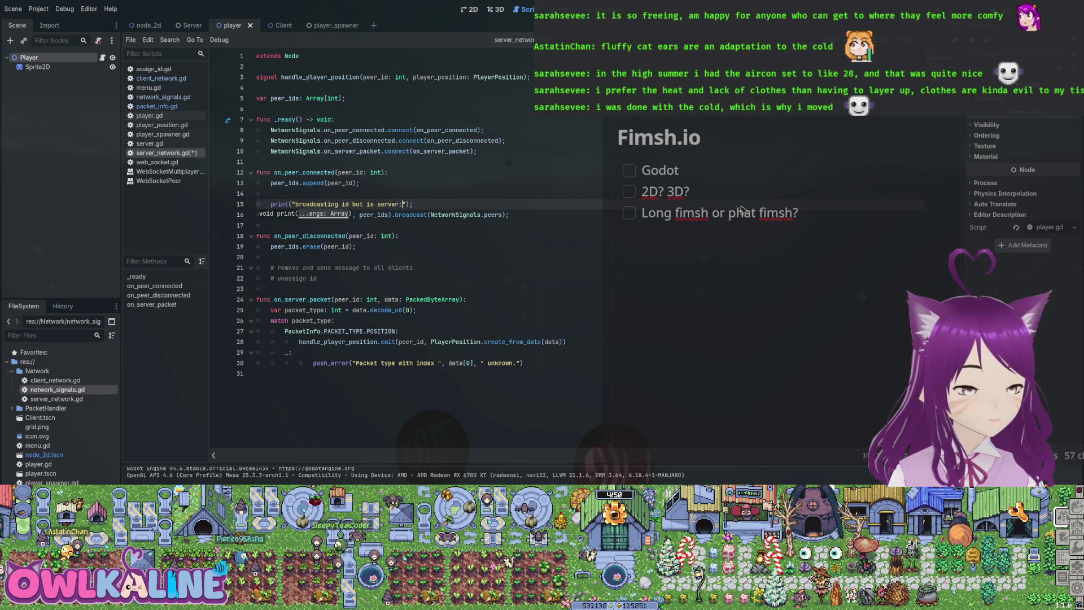
type("s\", ")
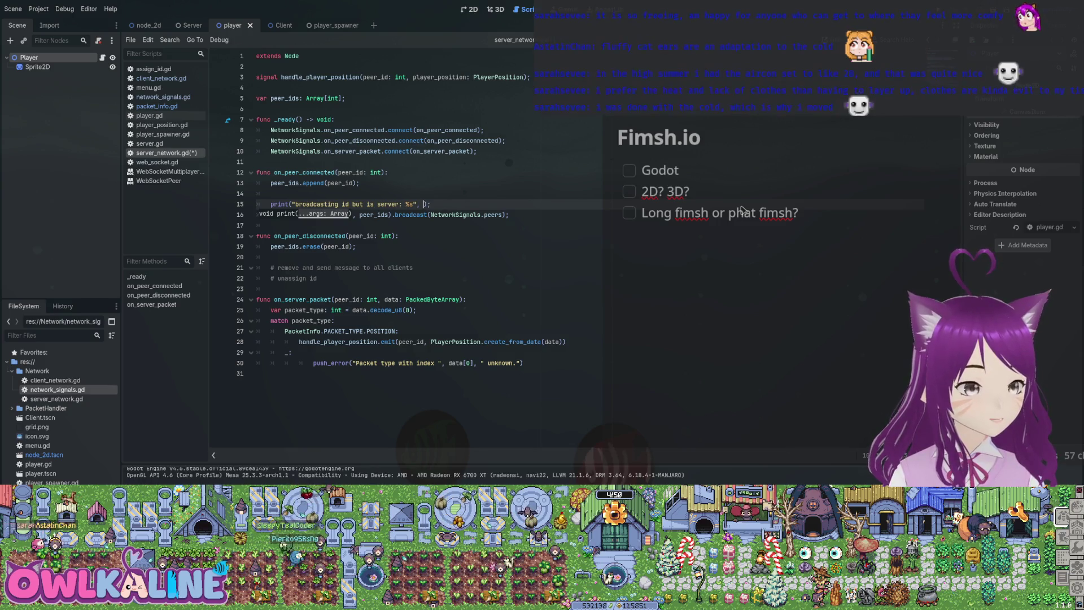
type("Networ")
key("Return")
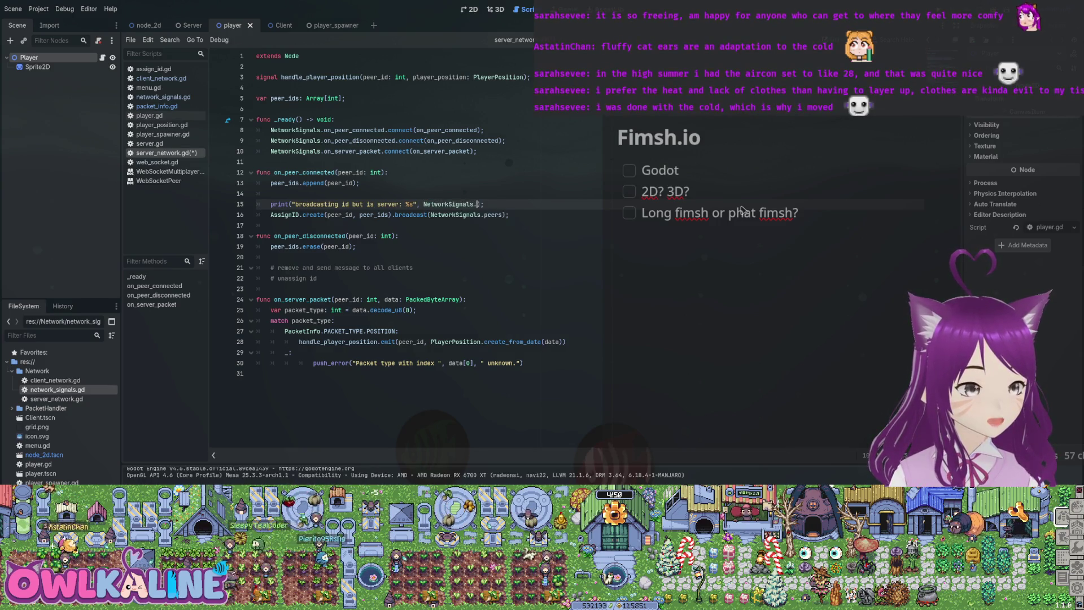
type(".is_server")
key("ctrl+s")
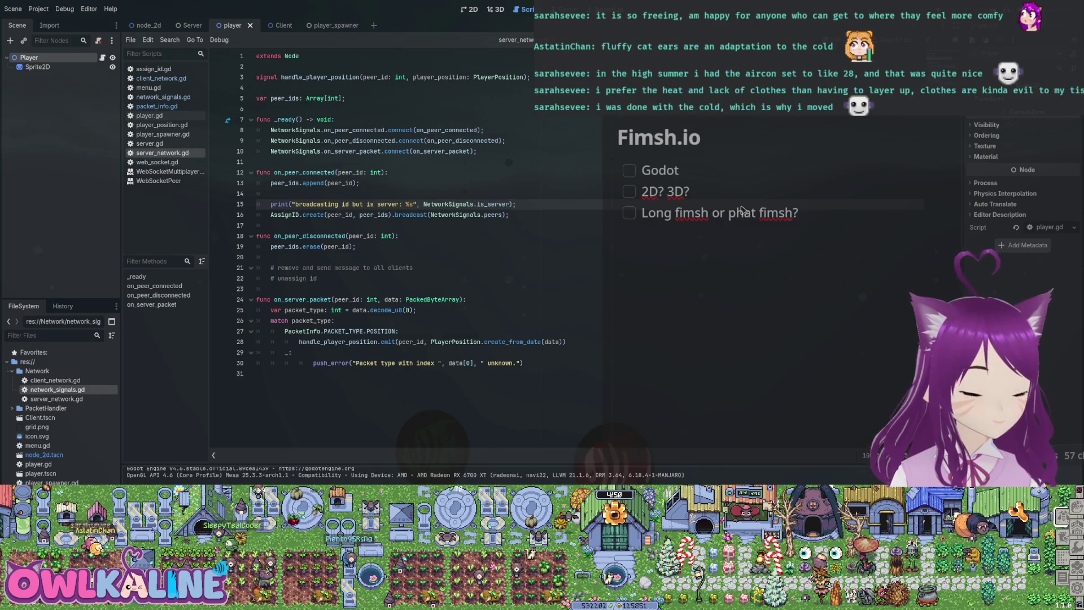
key("F5")
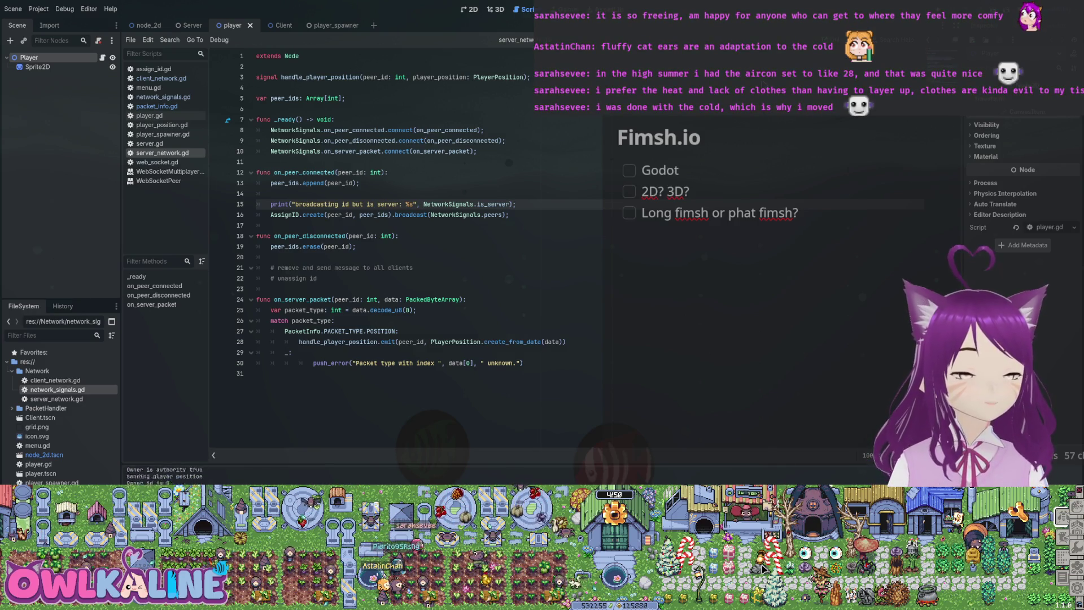
Rerun the project and insert a new line below the is_server print on line 15.
key("F5")
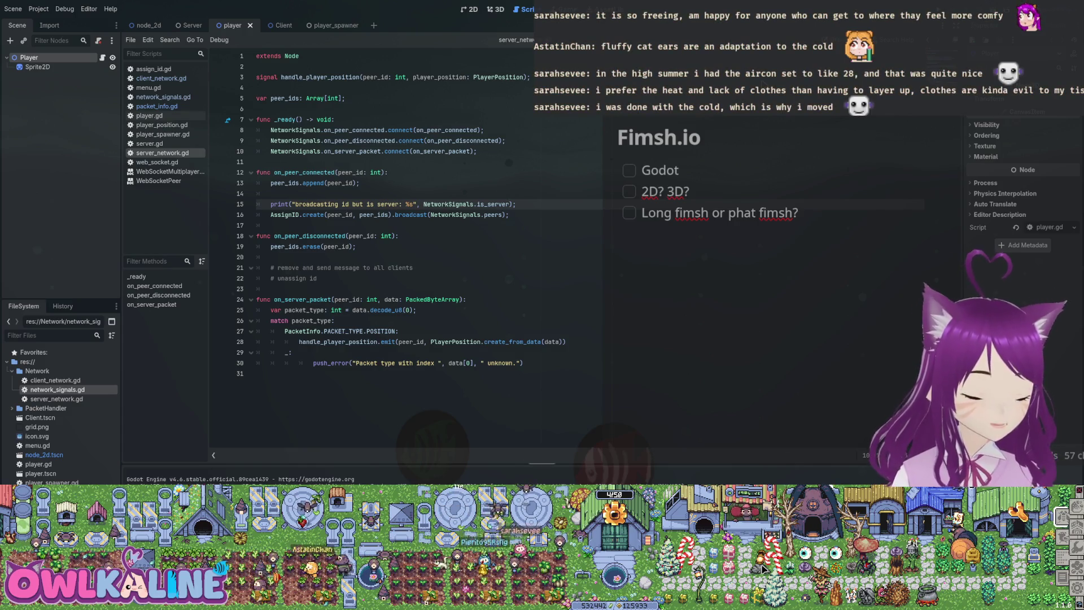
key("End")
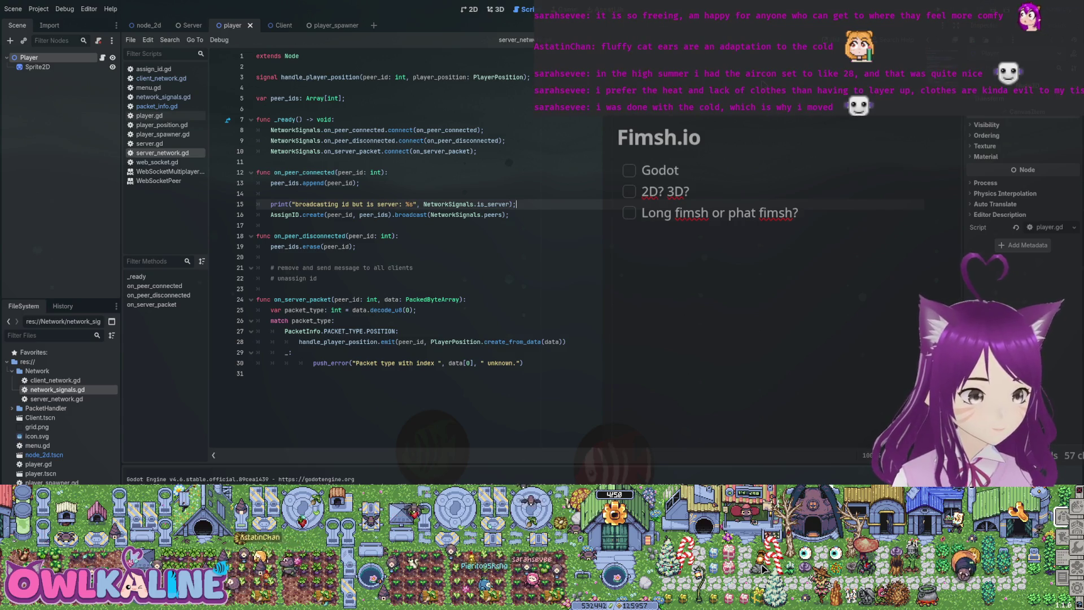
key("Return")
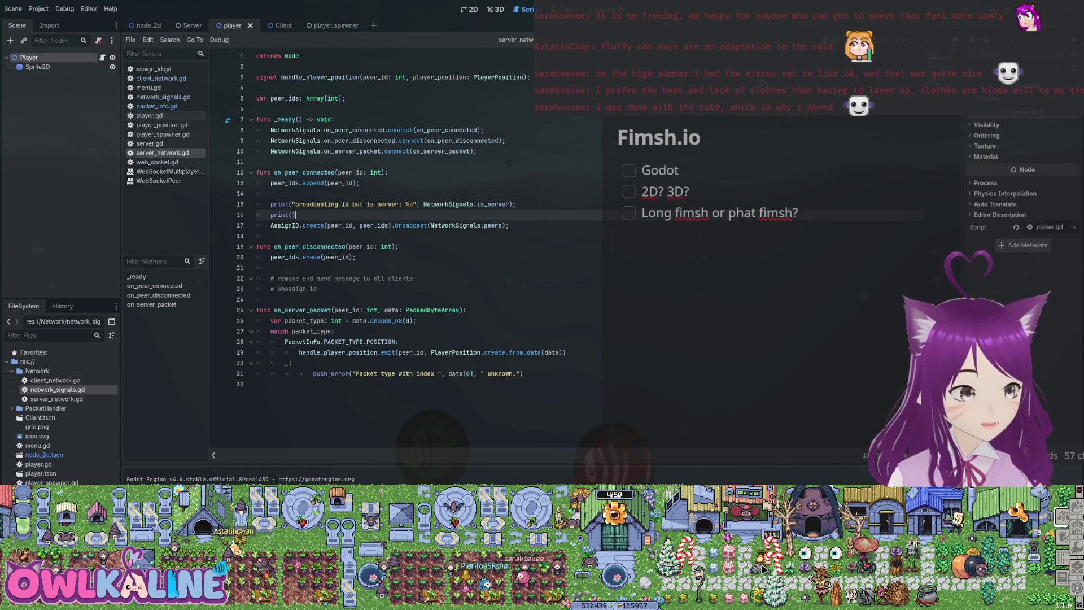
Type a print with "peers tota: %d" formatted from NetworkSignals.peers.
type("\"%\"")
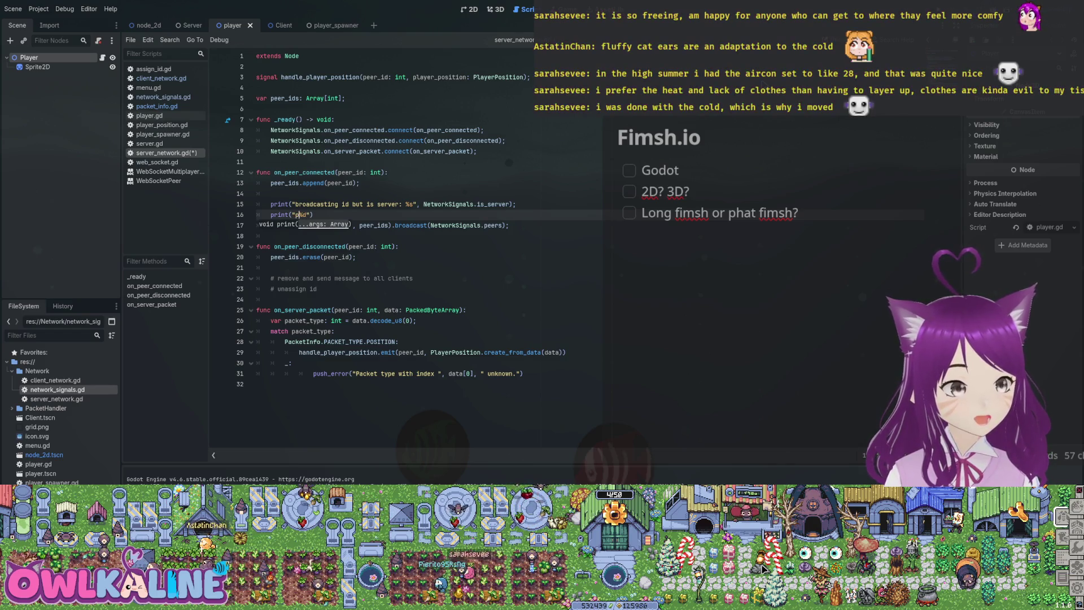
type("rs total")
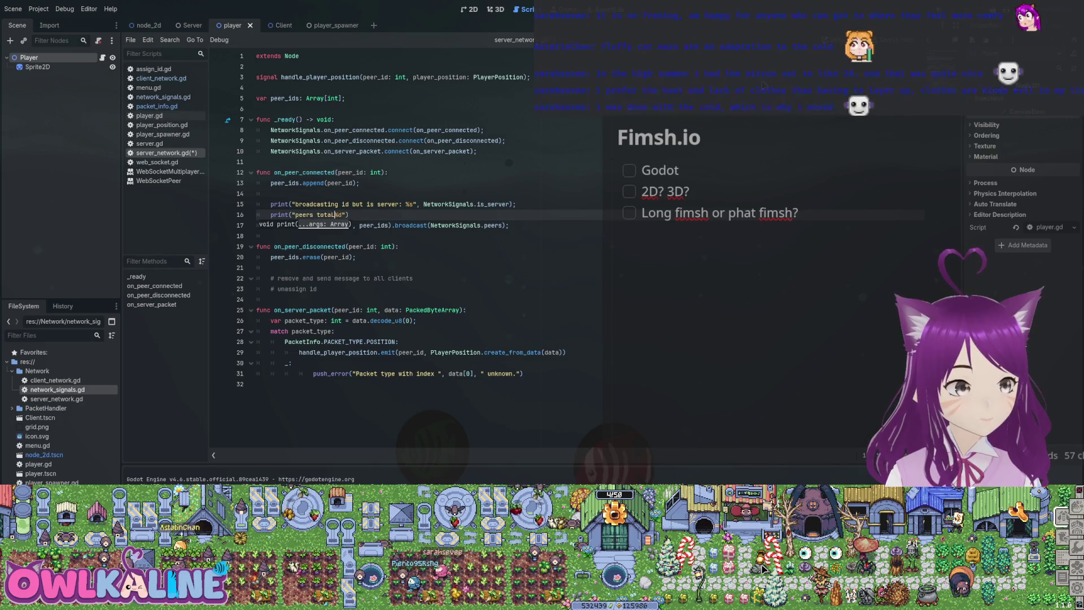
type(":")
key("End")
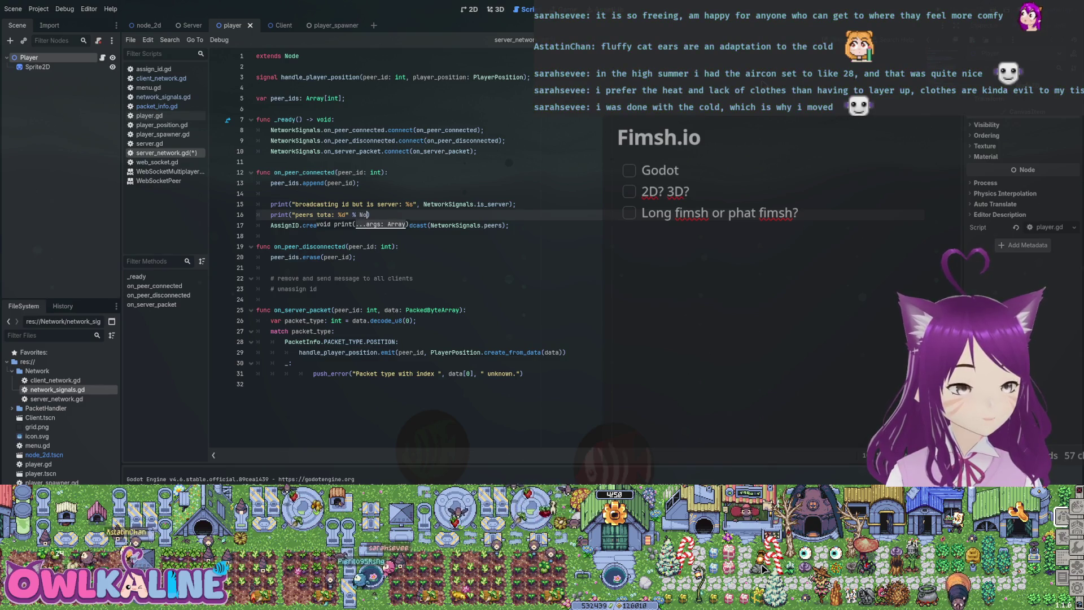
key("BackSpace")
type("etw")
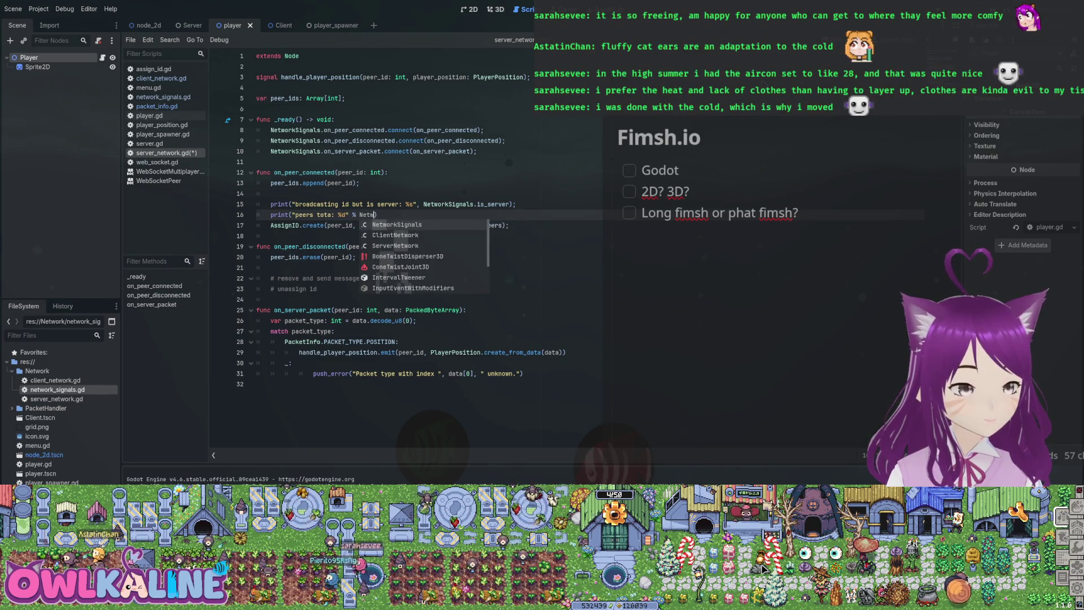
key("Return")
type(".peers.")
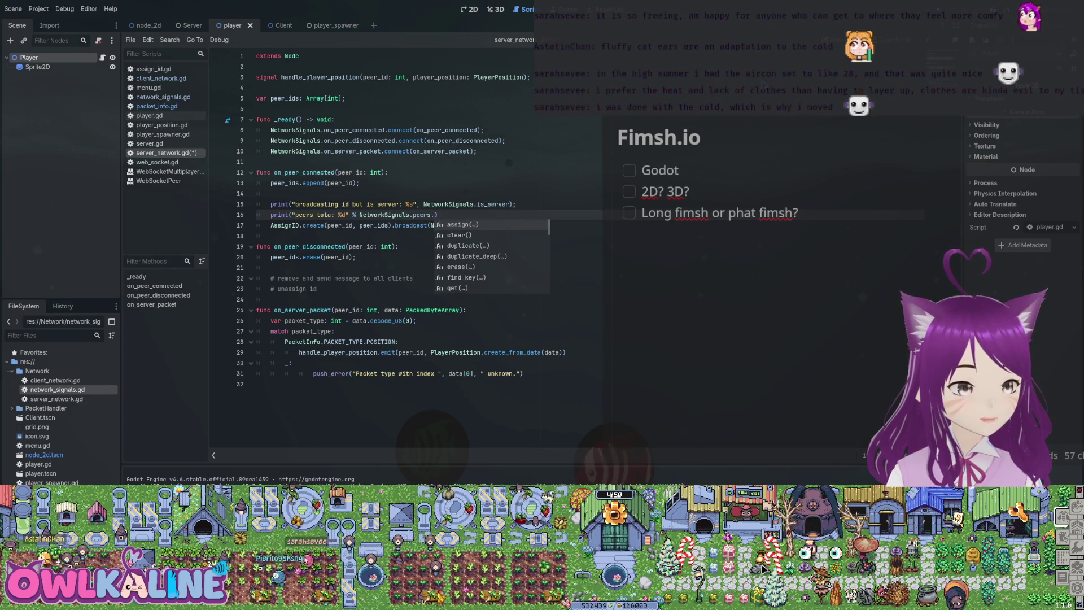
Complete it with size() from the suggestions, save the script, and run the project.
key("Down")
key("Down")
key("Down")
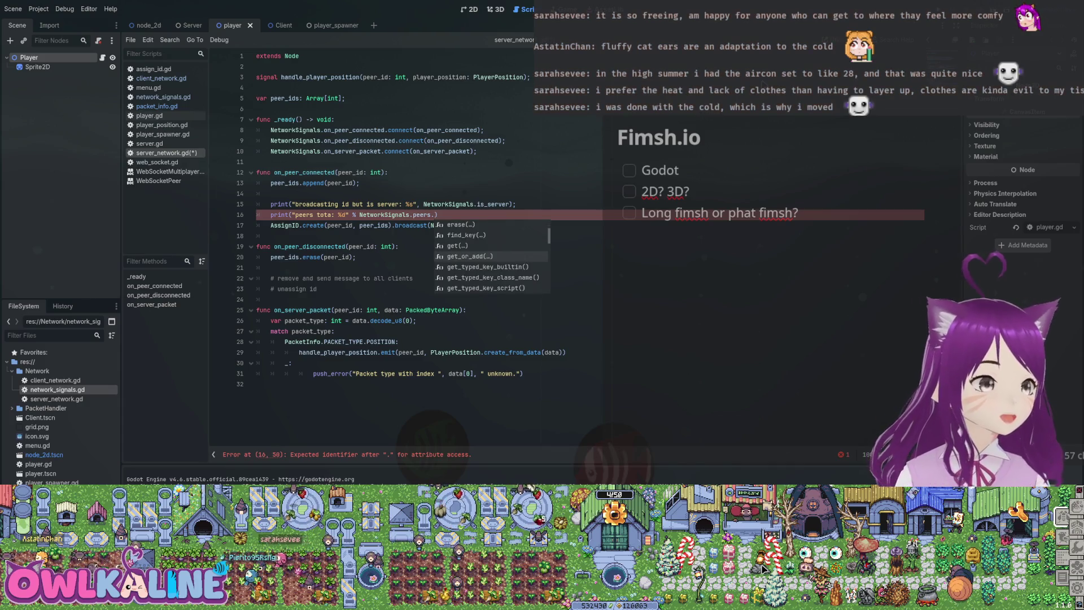
key("Down")
key("Down")
key("Down")
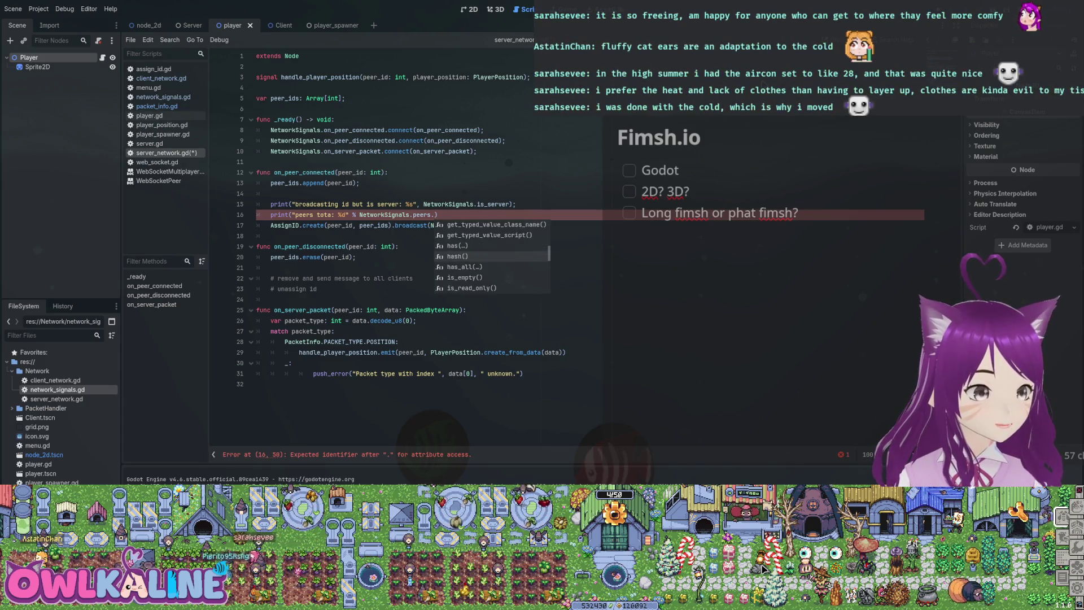
key("Down")
key("Down")
key("Down")
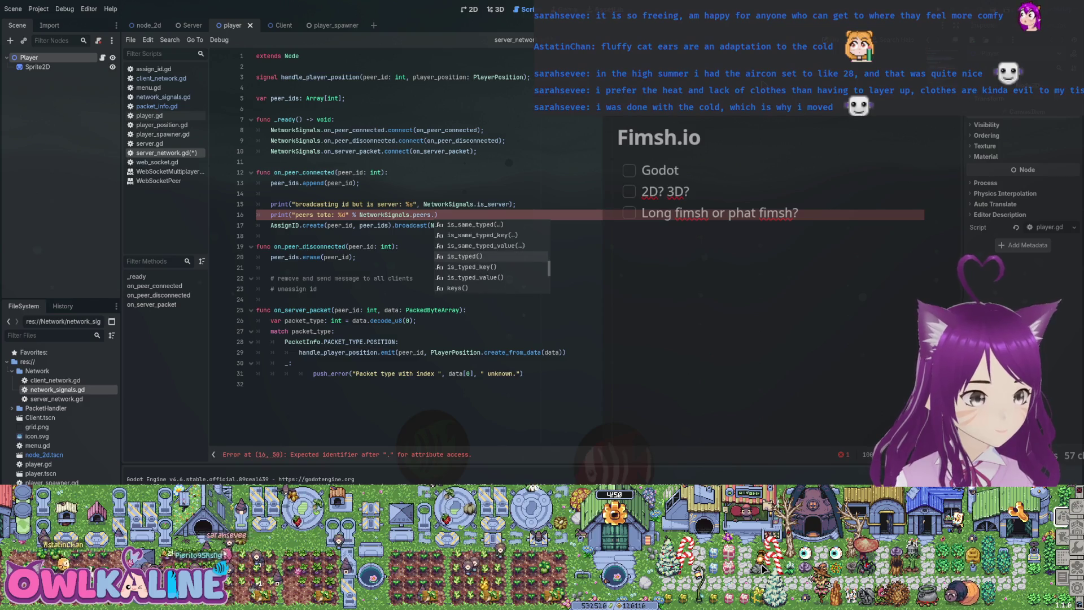
key("Down")
key("Down")
key("Down")
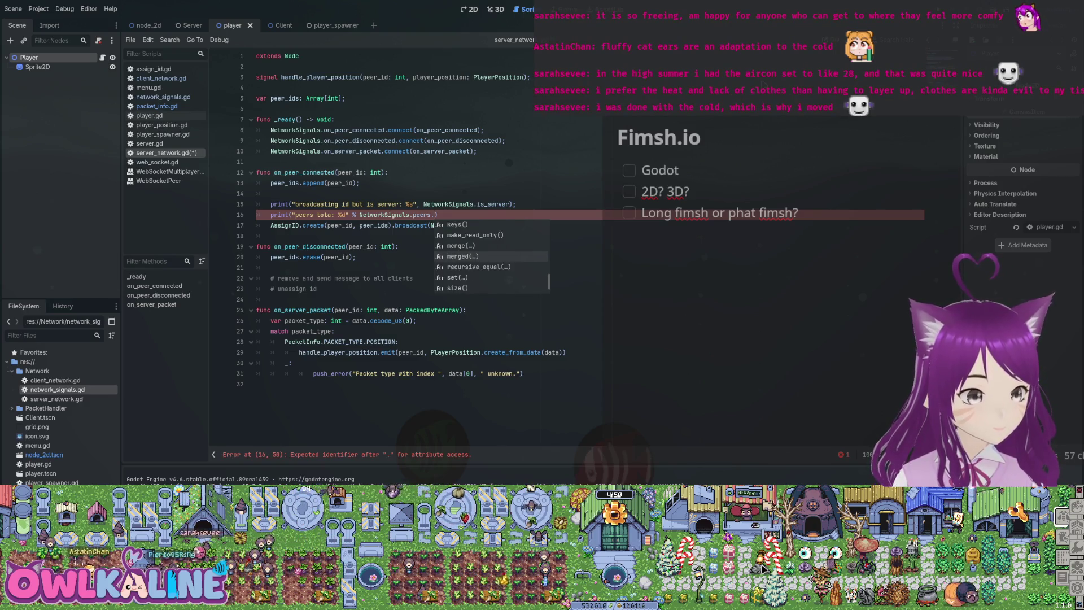
key("Down")
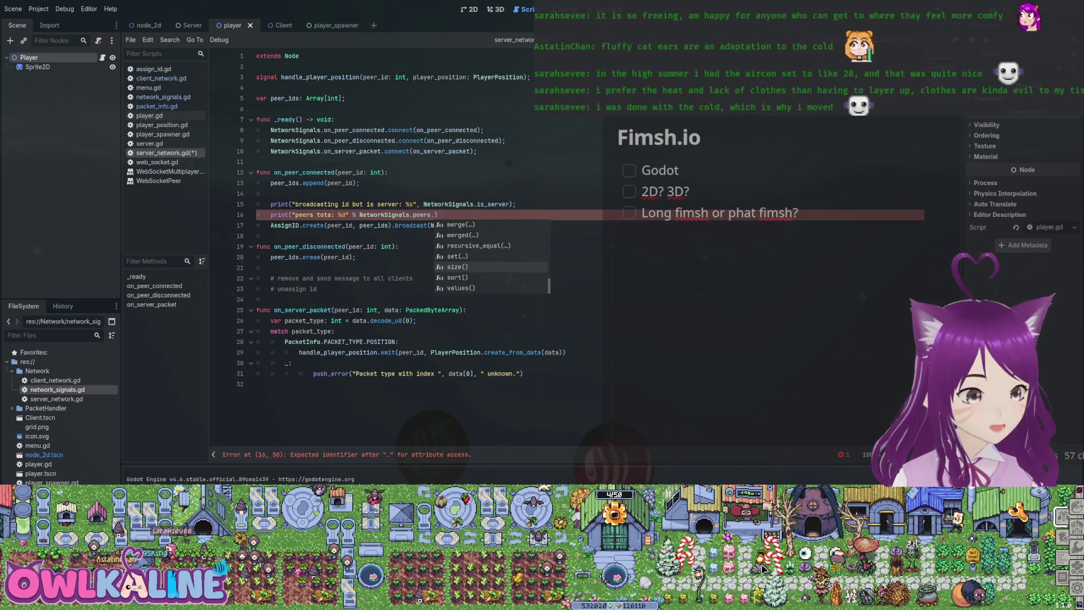
key("Down")
key("Return")
type(");")
key("ctrl+s")
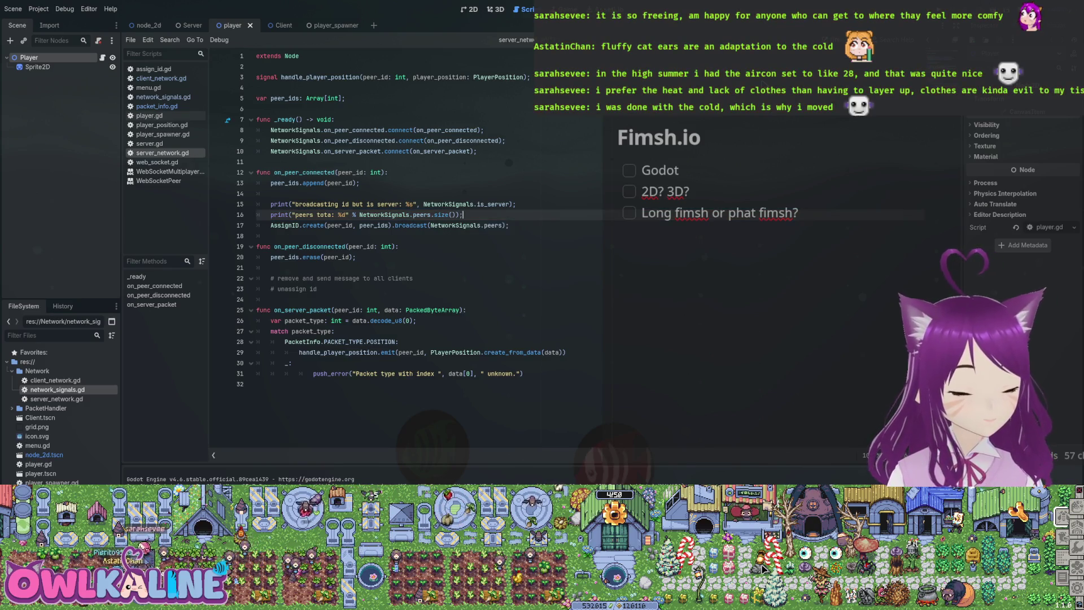
key("F5")
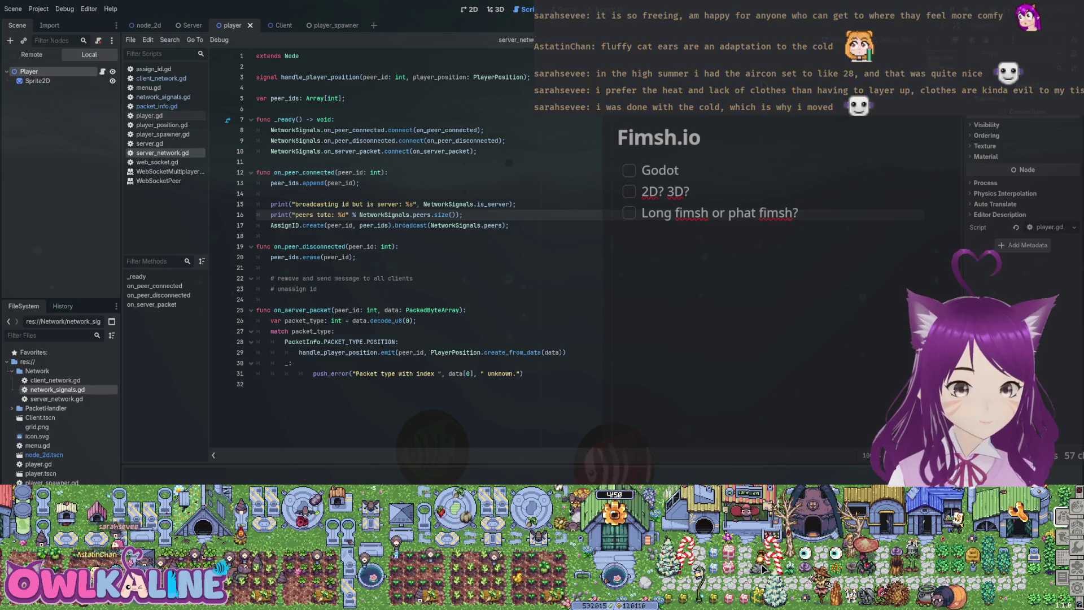
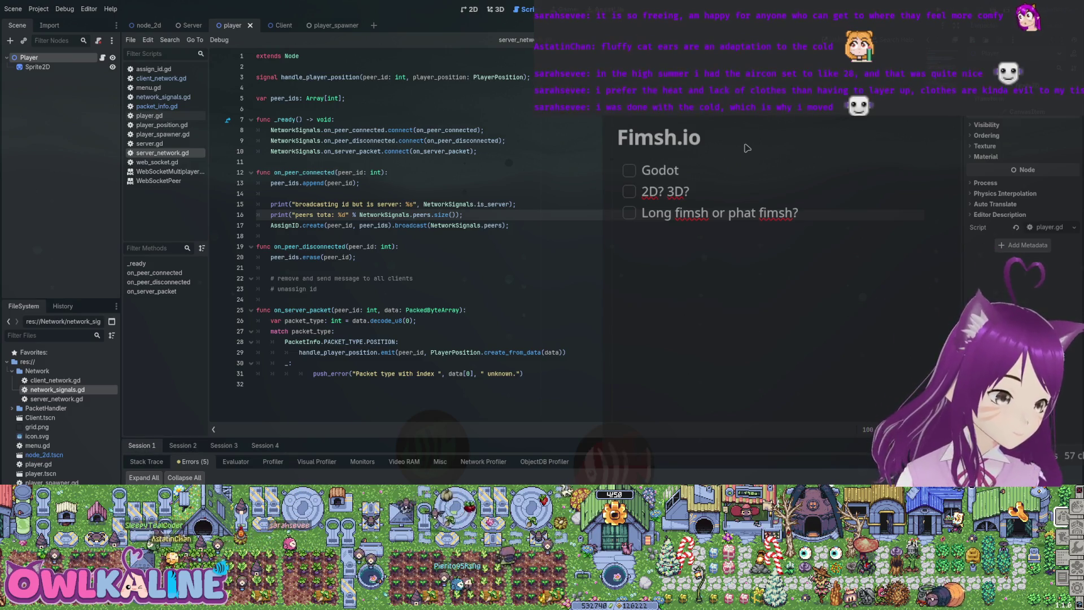
Show the Output log and delete the two debug print lines from on_peer_connected in server_network.gd.
key("F5")
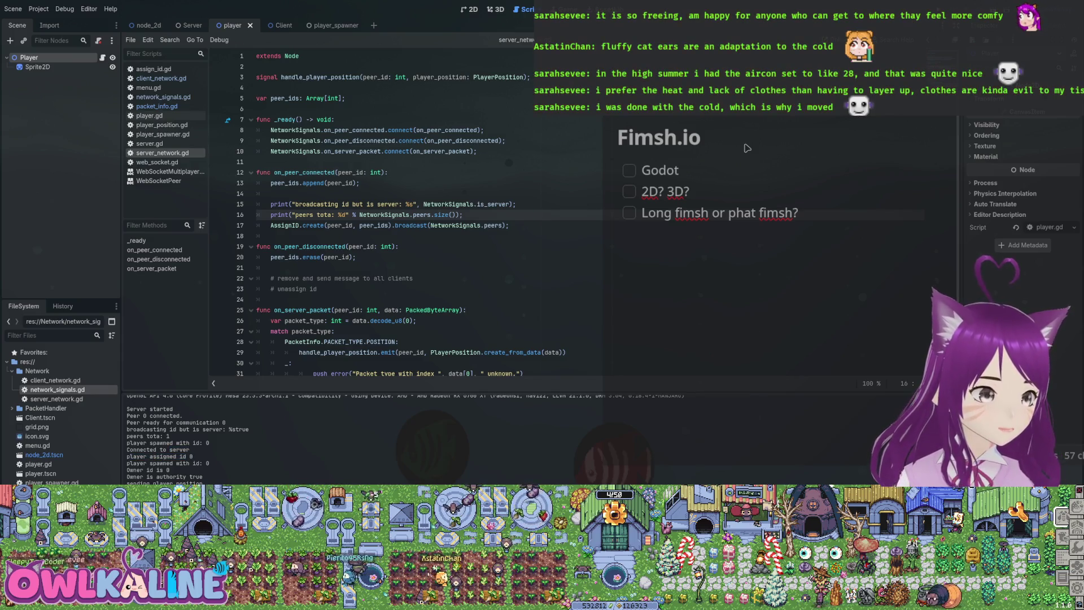
mouse_move(126, 450)
left_mouse_down()
mouse_move(196, 462)
mouse_move(169, 470)
mouse_move(203, 484)
left_mouse_up()
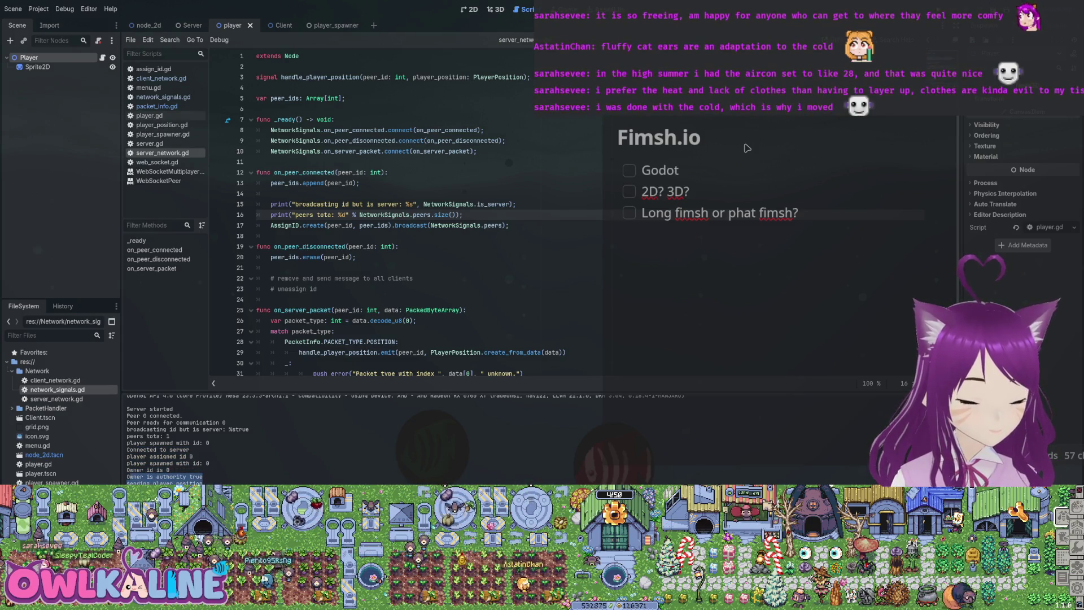
key("shift+Home")
key("shift+Up")
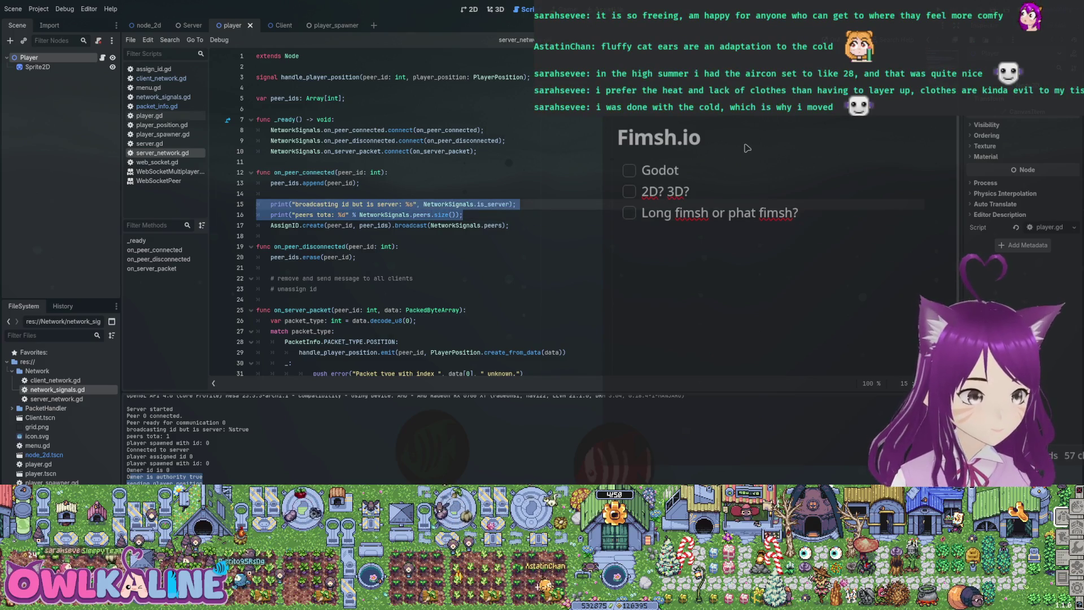
key("BackSpace")
key("BackSpace")
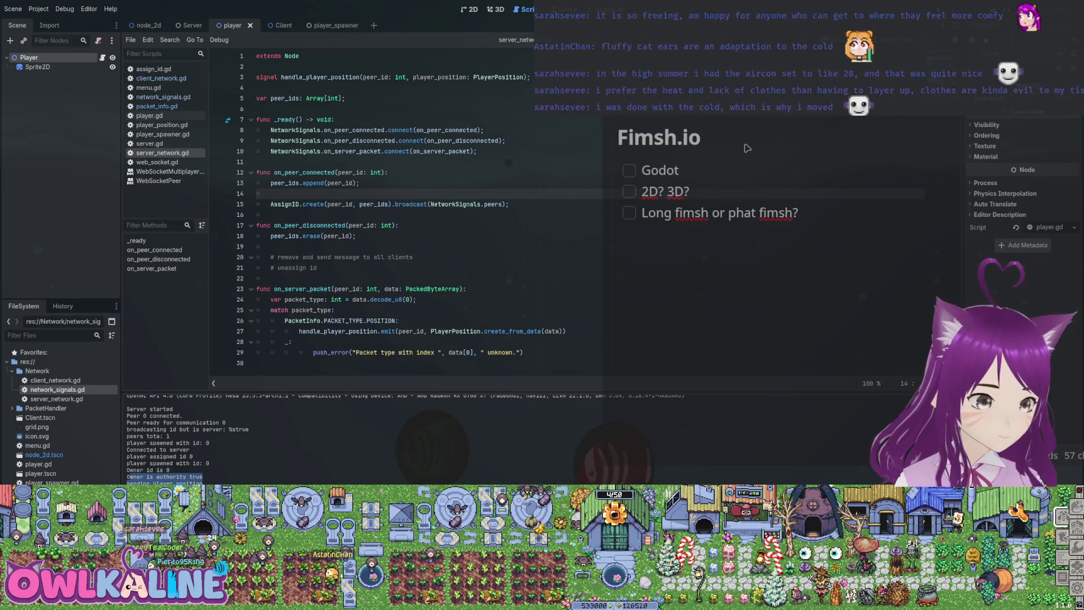
left_click(445, 151)
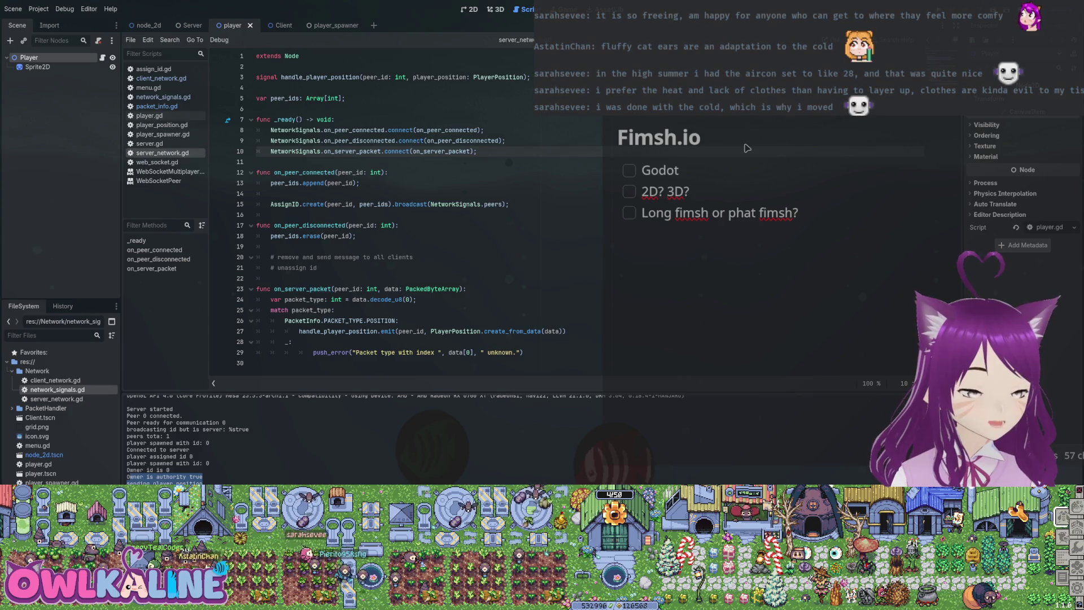
Undo and redo the print-line removal, save server_network.gd, and view packet_info.gd.
double_click(337, 331)
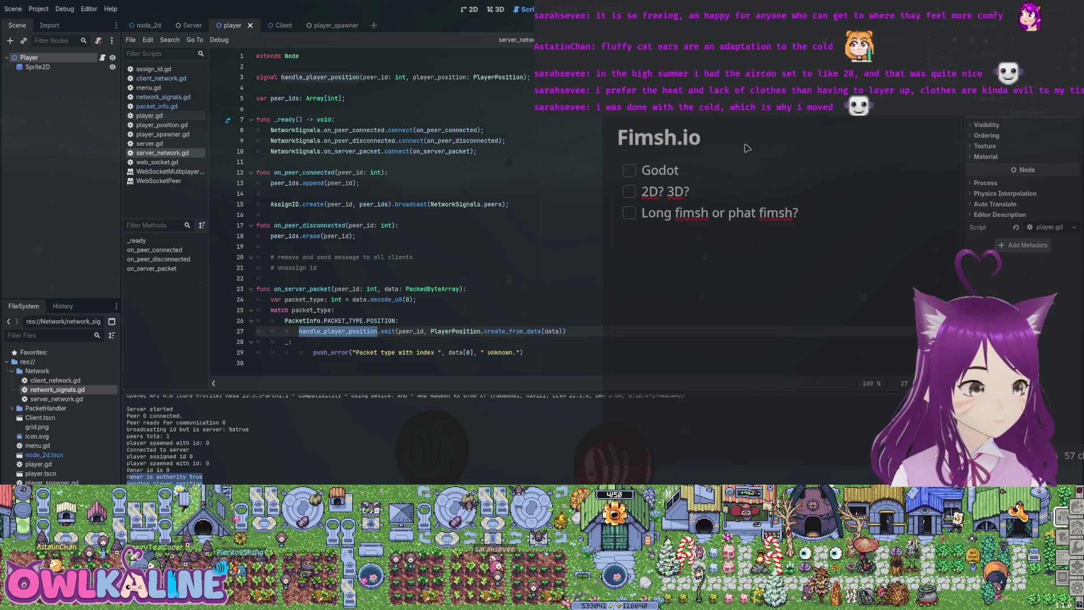
left_click_drag(270, 182, 359, 183)
left_click_drag(270, 99, 336, 98)
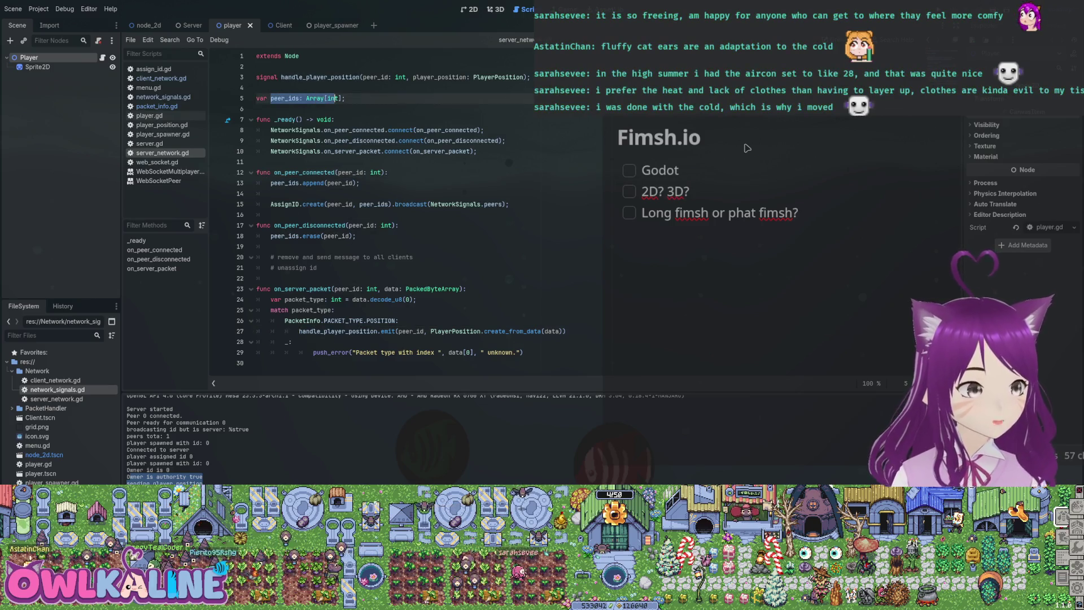
left_click_drag(339, 204, 466, 204)
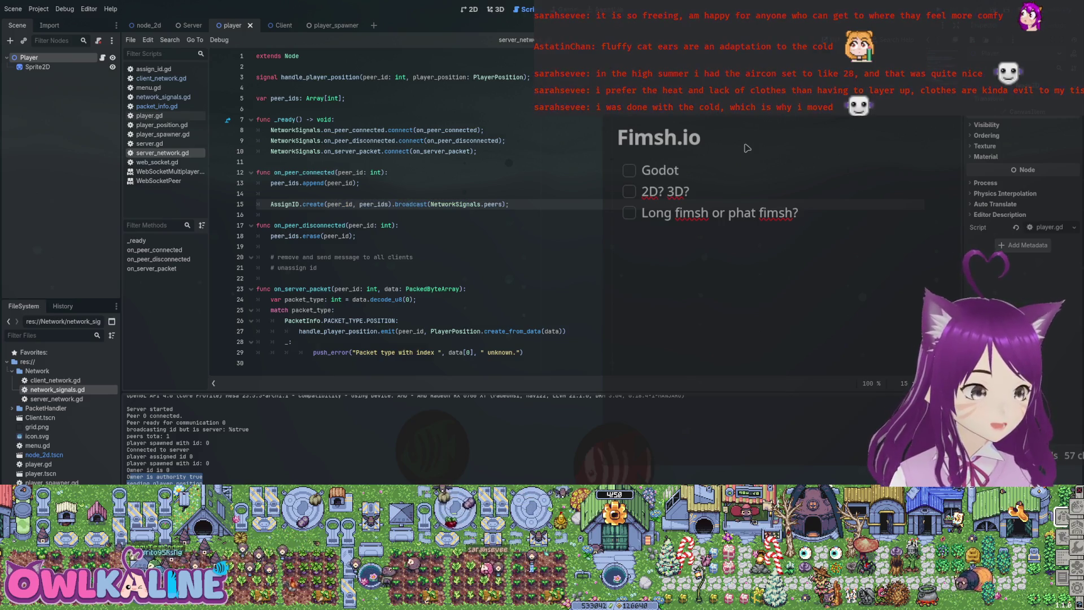
key("ctrl+z")
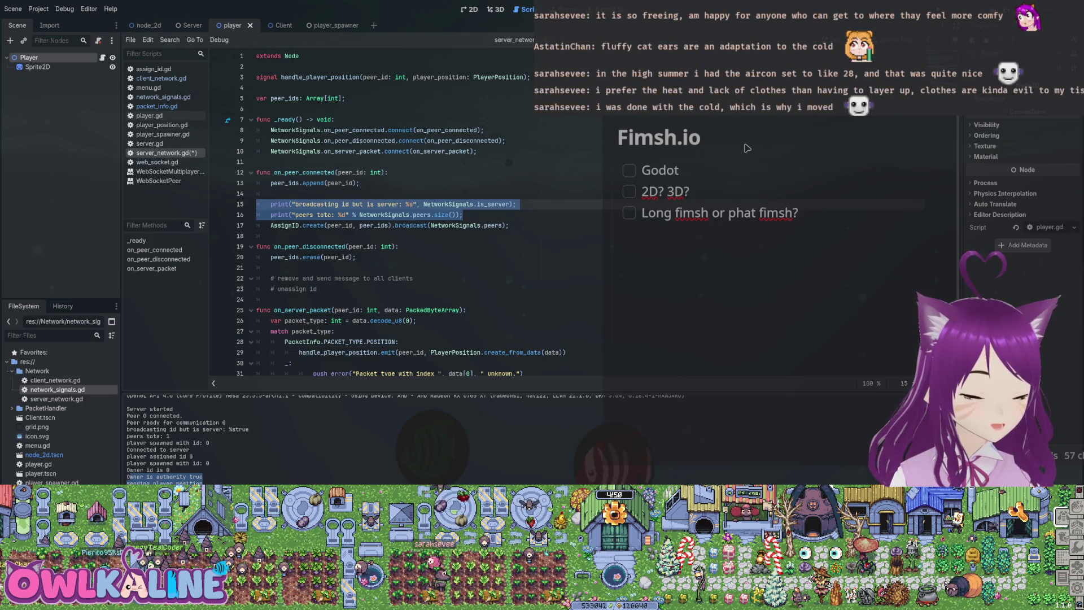
key("ctrl+shift+z")
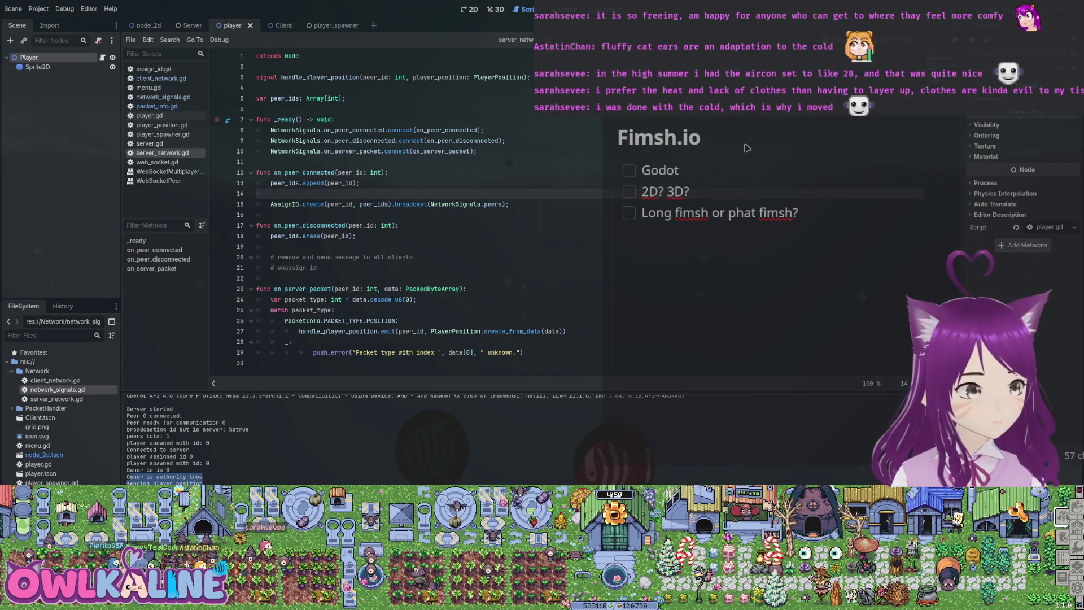
left_click(156, 106)
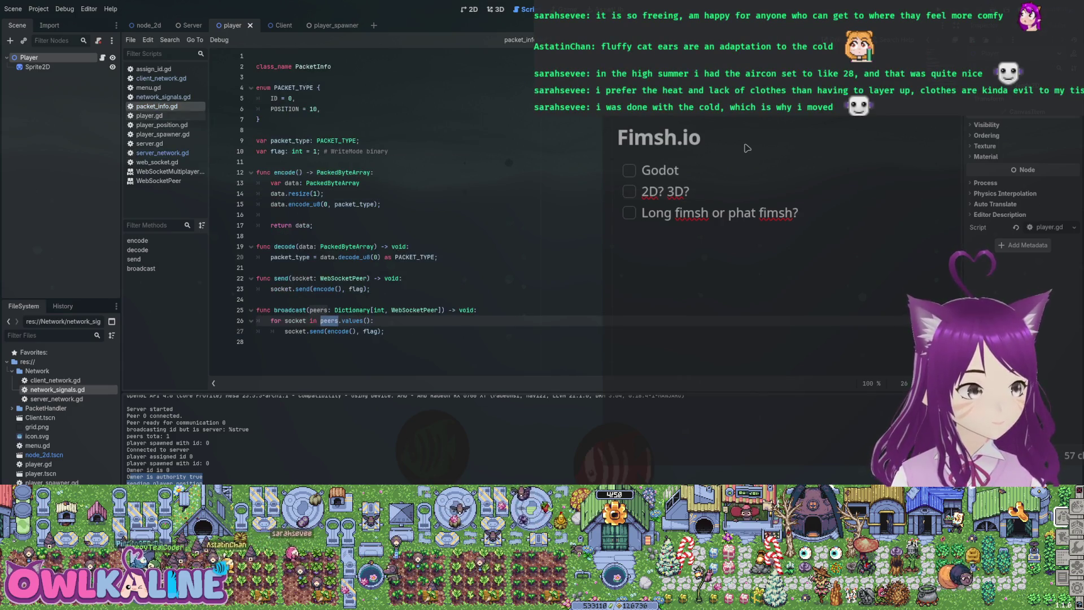
Open network_signals.gd and scroll down to the packet loop in poll().
left_click(164, 96)
scroll(746, 148, "down", 10)
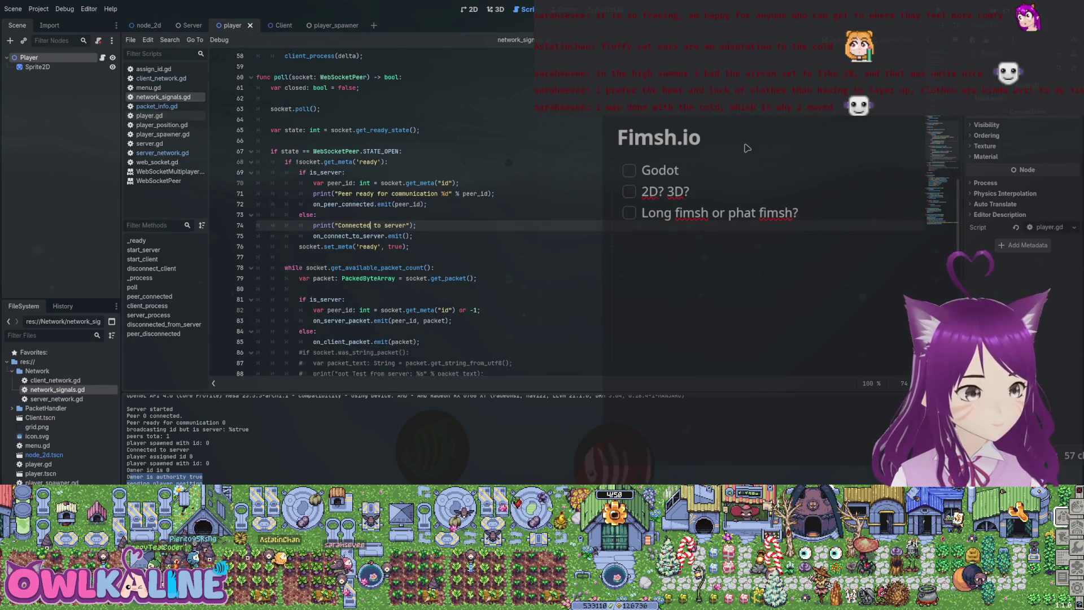
scroll(746, 148, "down", 3)
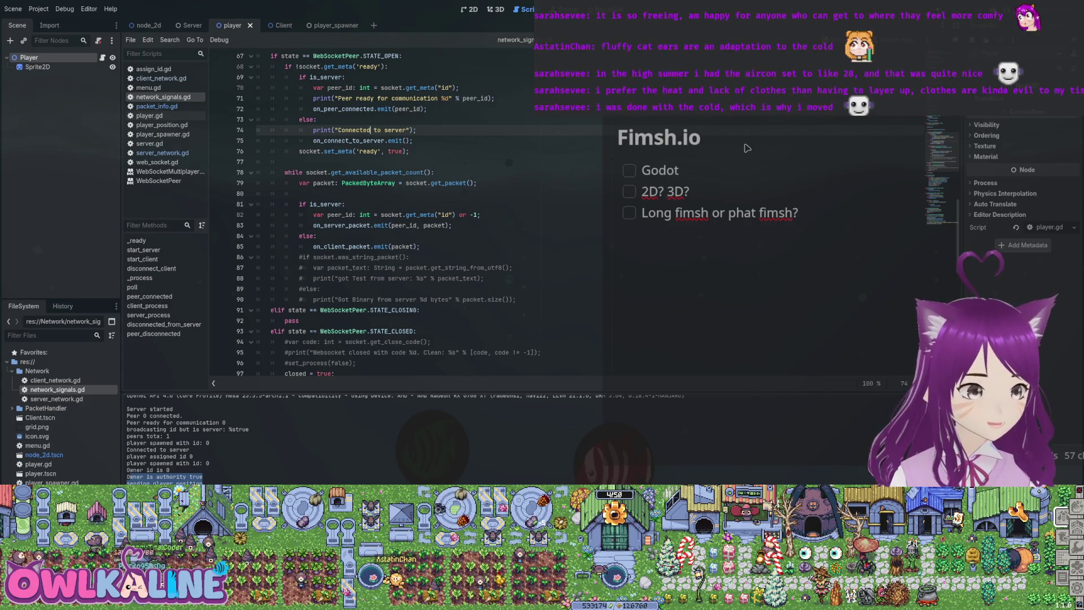
Add a print of "peer id is %d" with peer_id below the peer id lookup, then run the project.
left_click(480, 215)
key("Return")
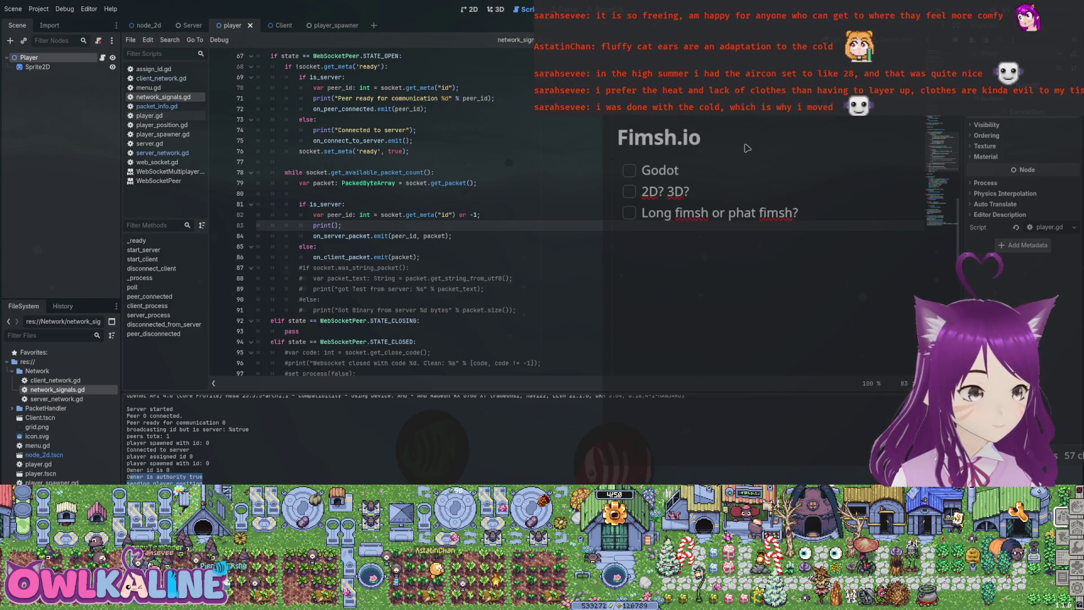
type("p")
type("d ")
type(" %d\", pee")
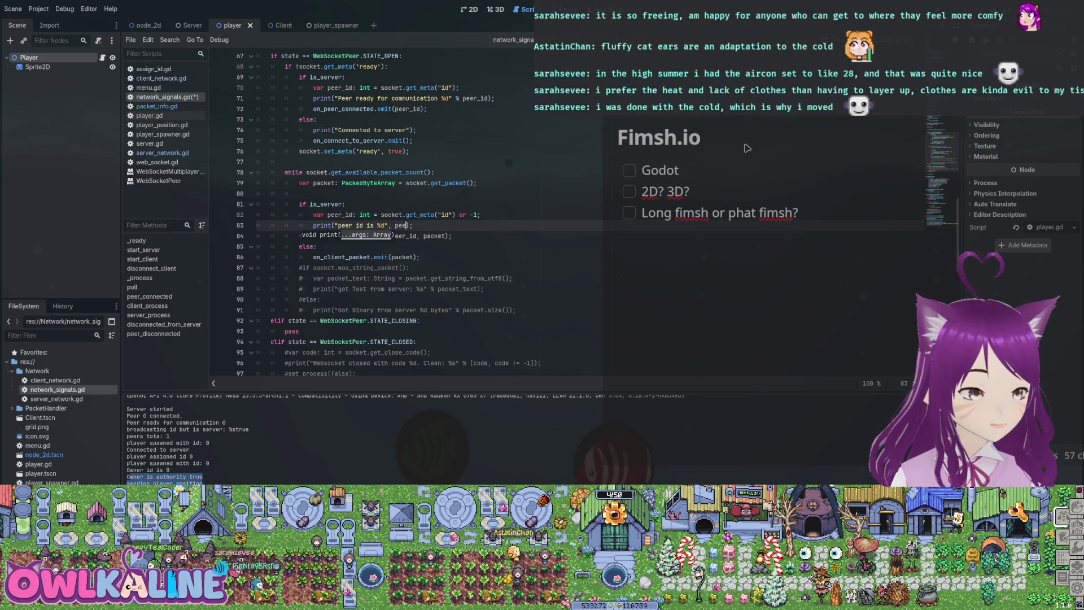
type("id")
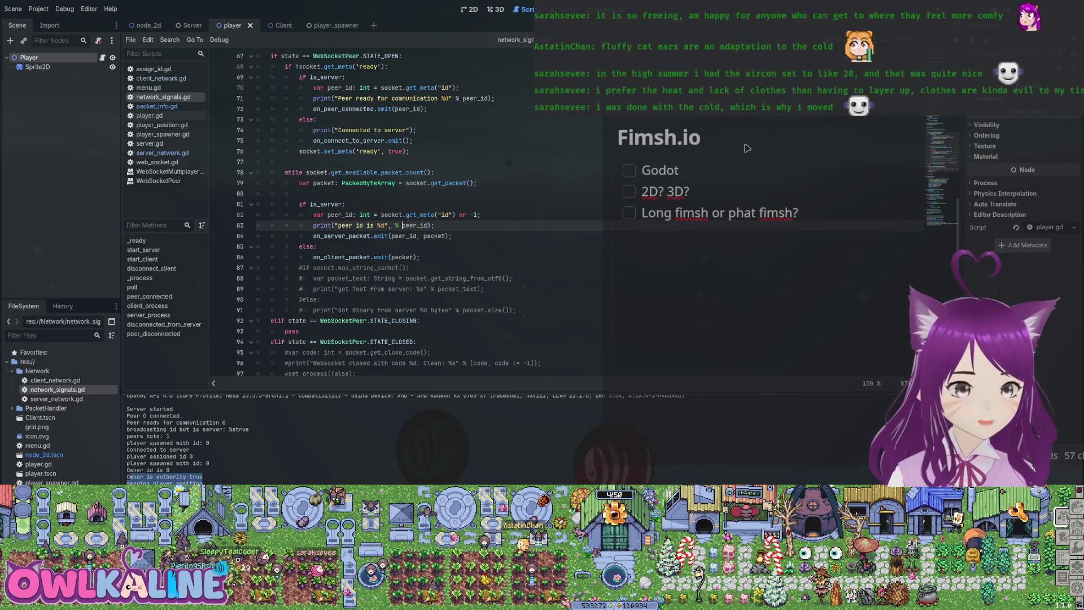
key("F5")
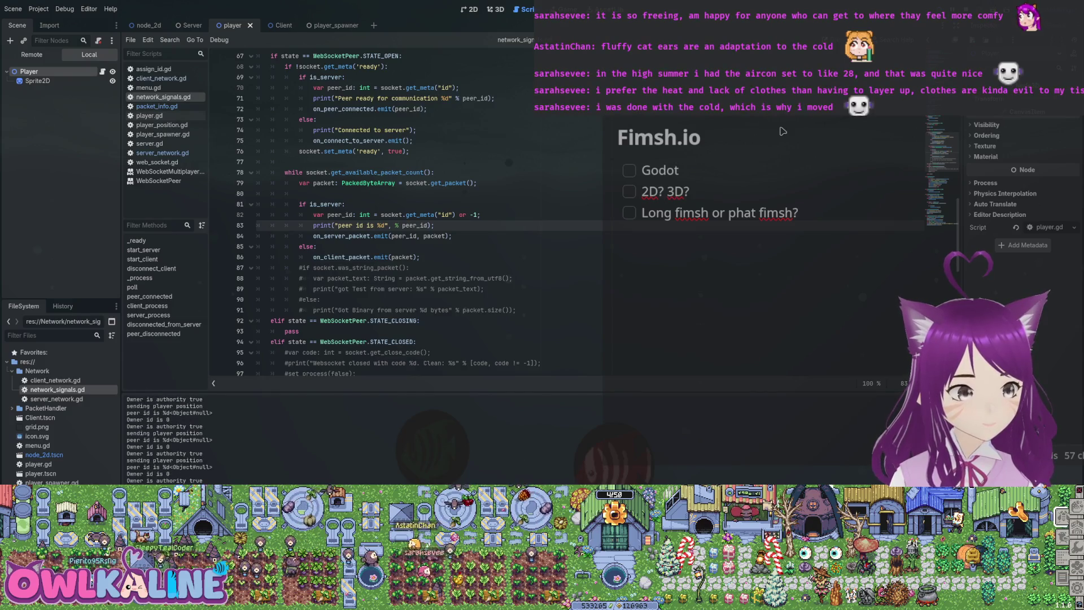
Stop the game, delete the " or -1" fallback on line 82, and relaunch the project.
key("F8")
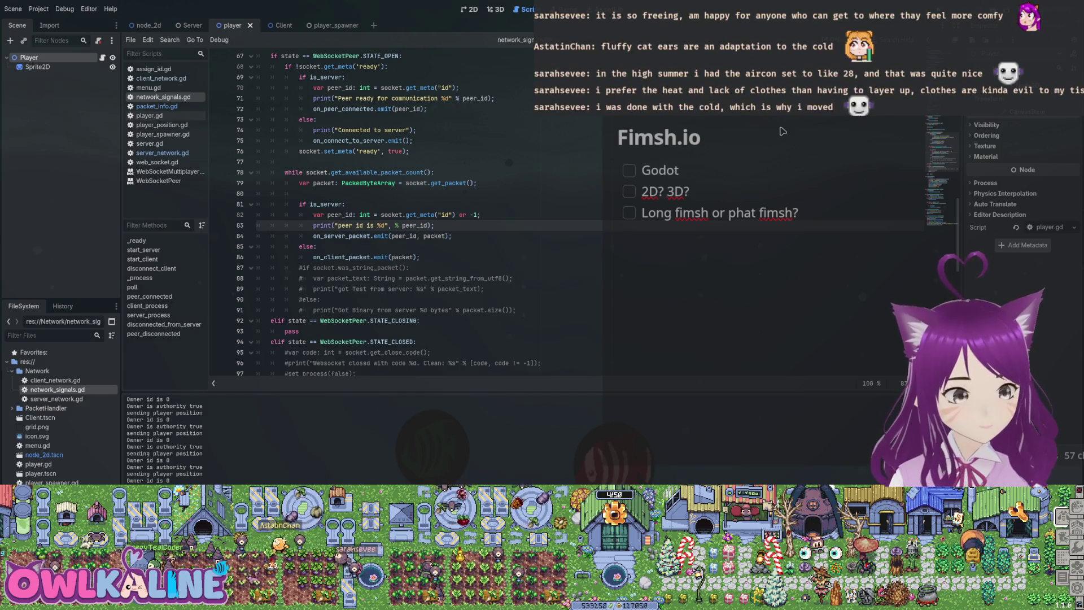
key("Up")
key("End")
key("shift+Left")
key("shift+Left")
key("shift+Left")
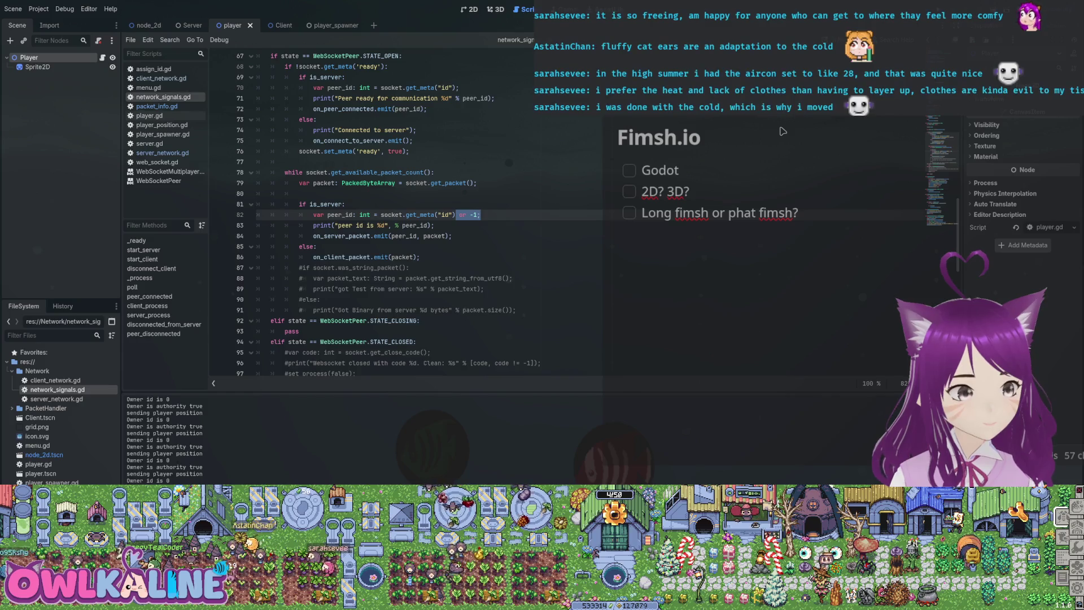
key("BackSpace")
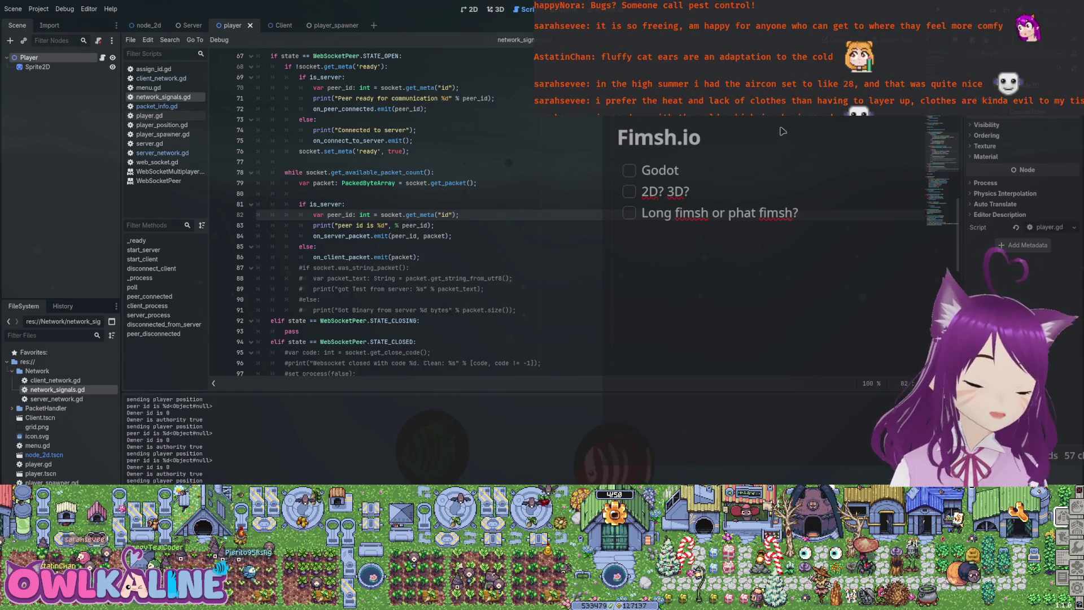
key("F5")
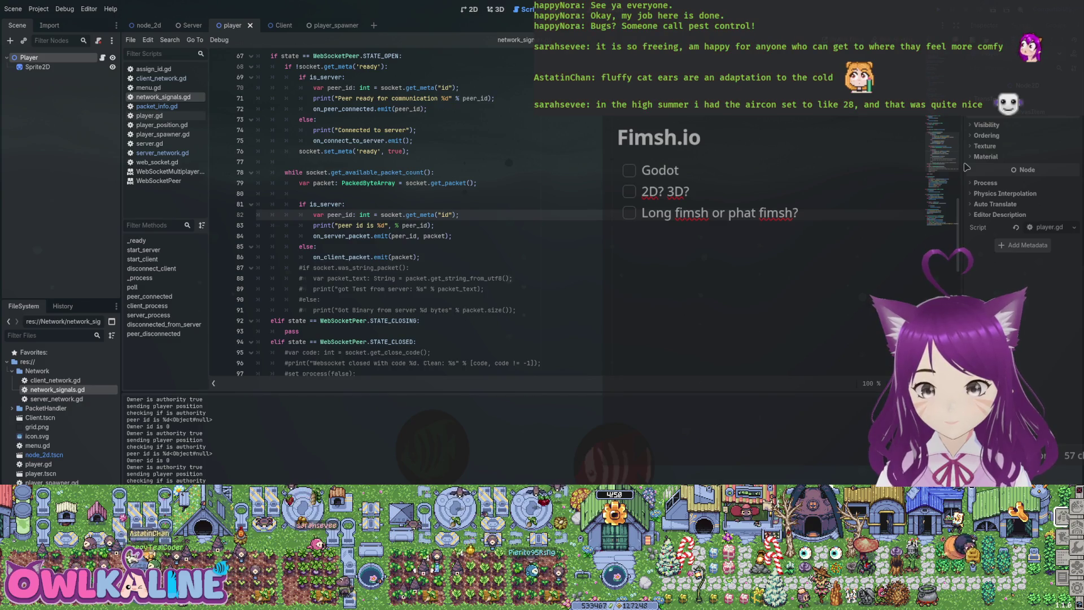
key("F5")
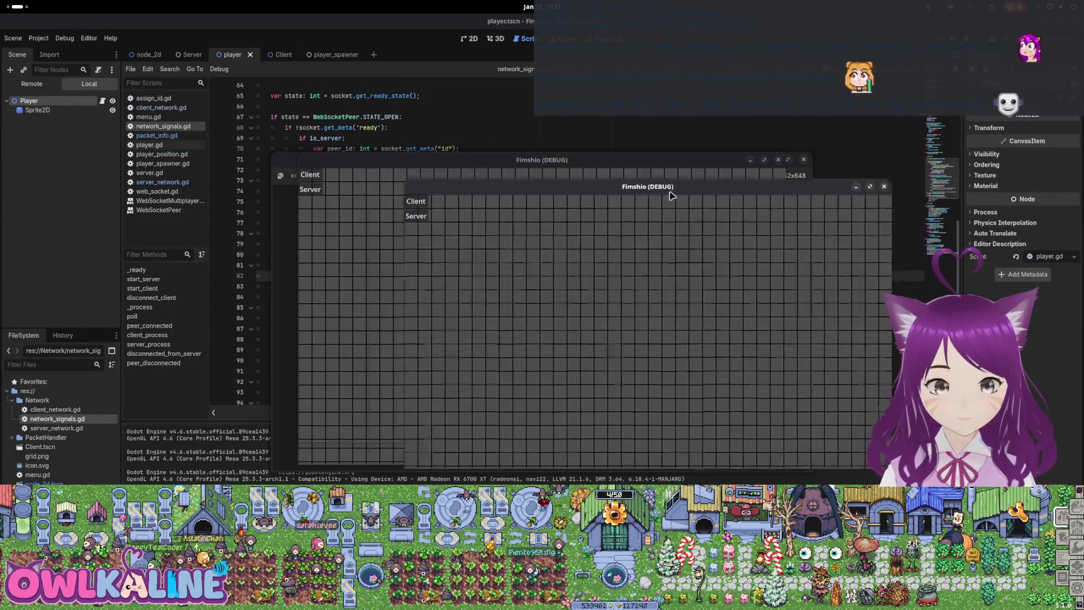
Arrange the four game windows into the screen corners and start or connect each instance.
left_click_drag(670, 193, 814, 341)
mouse_move(658, 107)
left_mouse_down()
mouse_move(743, 45)
mouse_move(826, 31)
left_mouse_up()
mouse_move(517, 164)
left_mouse_down()
mouse_move(488, 209)
mouse_move(354, 300)
mouse_move(338, 291)
left_mouse_up()
left_click_drag(427, 166, 170, 42)
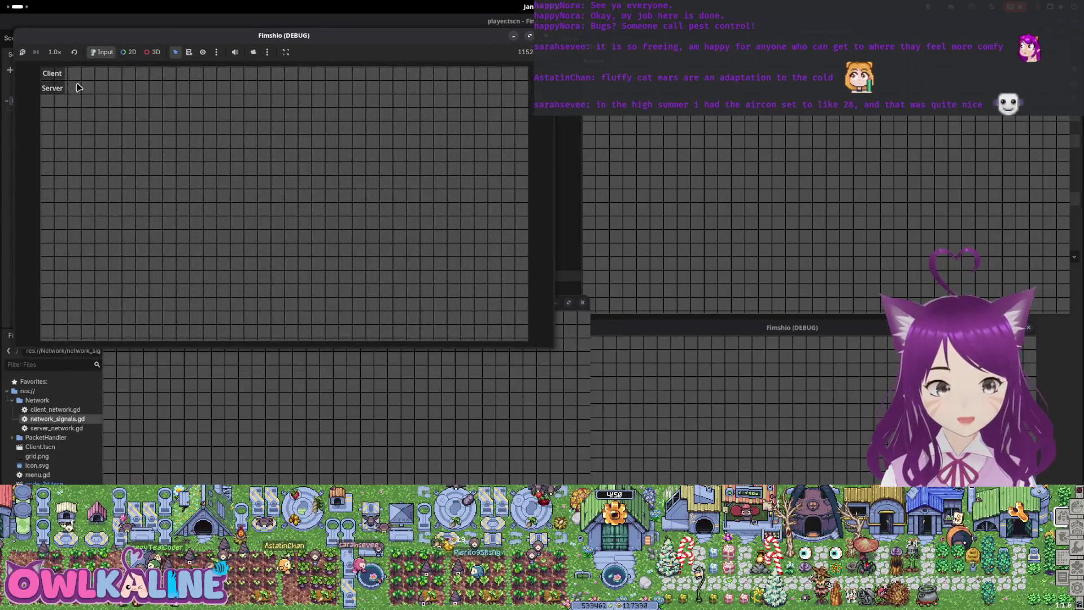
left_click(630, 138)
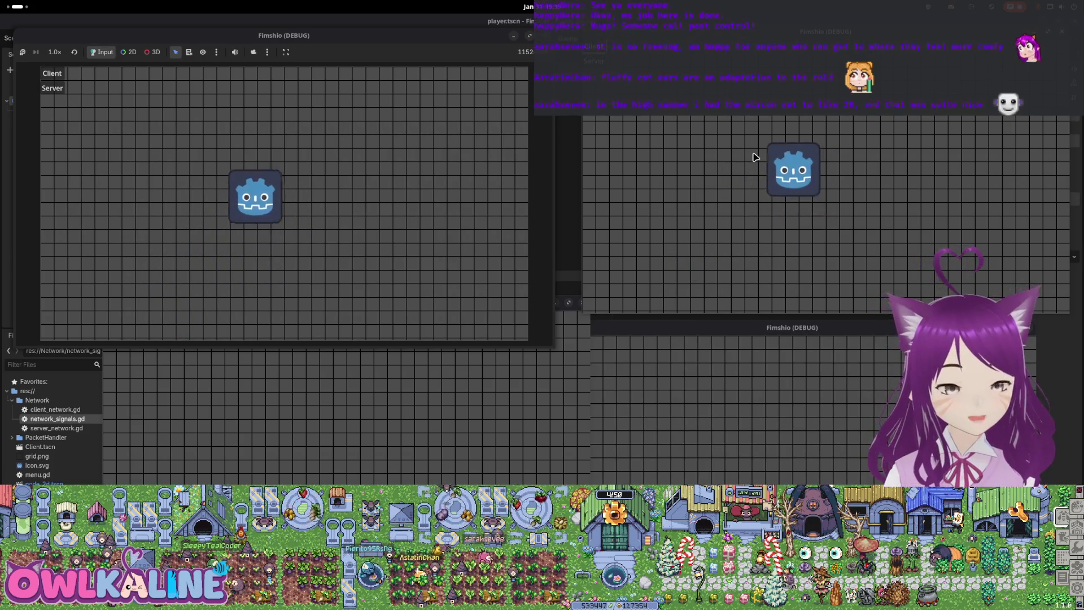
left_click(397, 481)
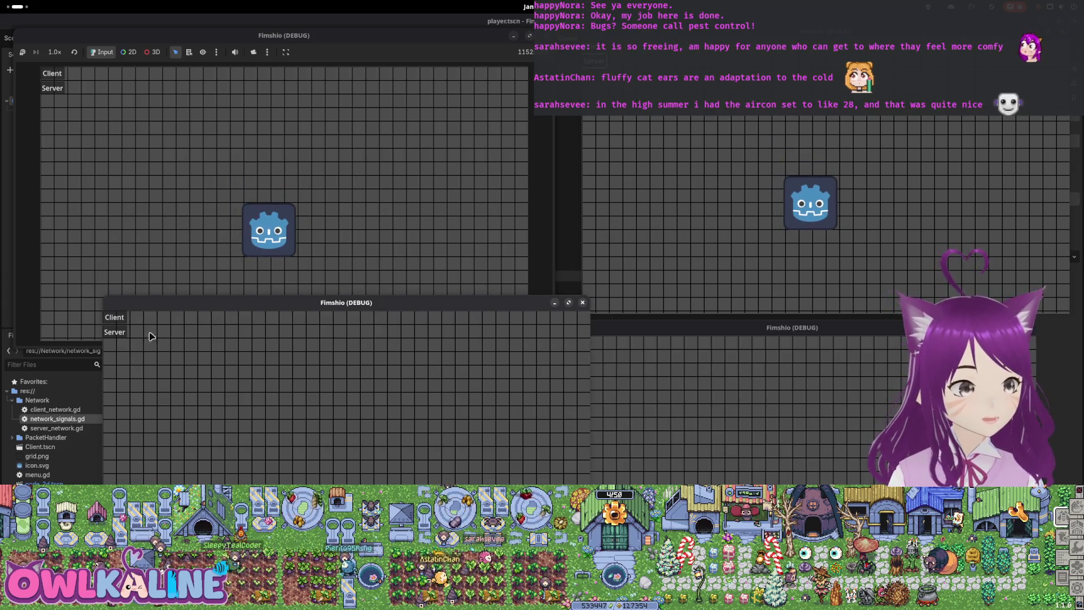
left_click(115, 319)
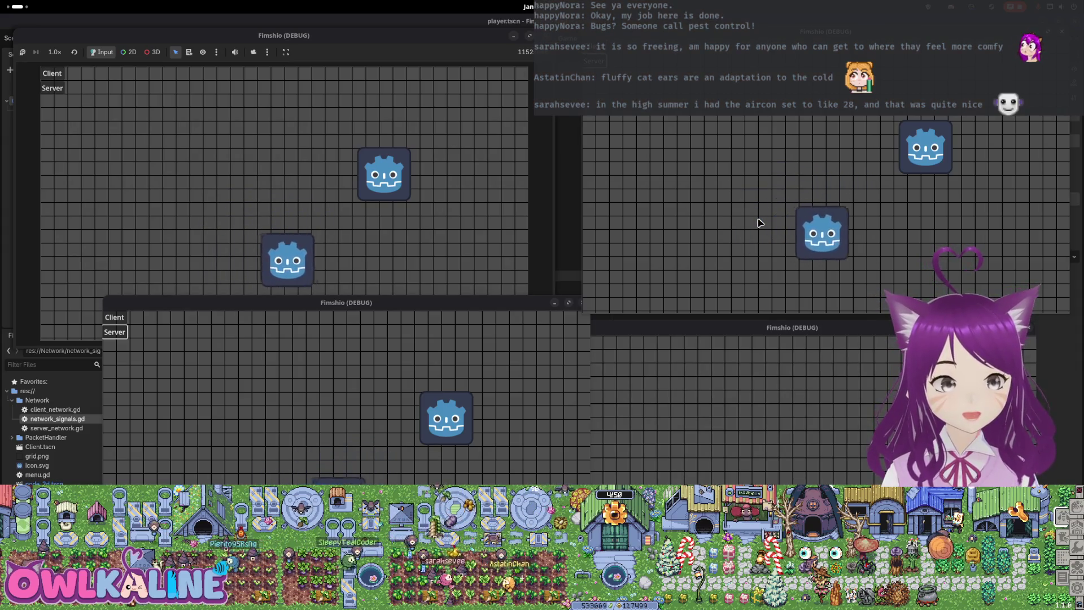
left_click(574, 397)
left_click(562, 346)
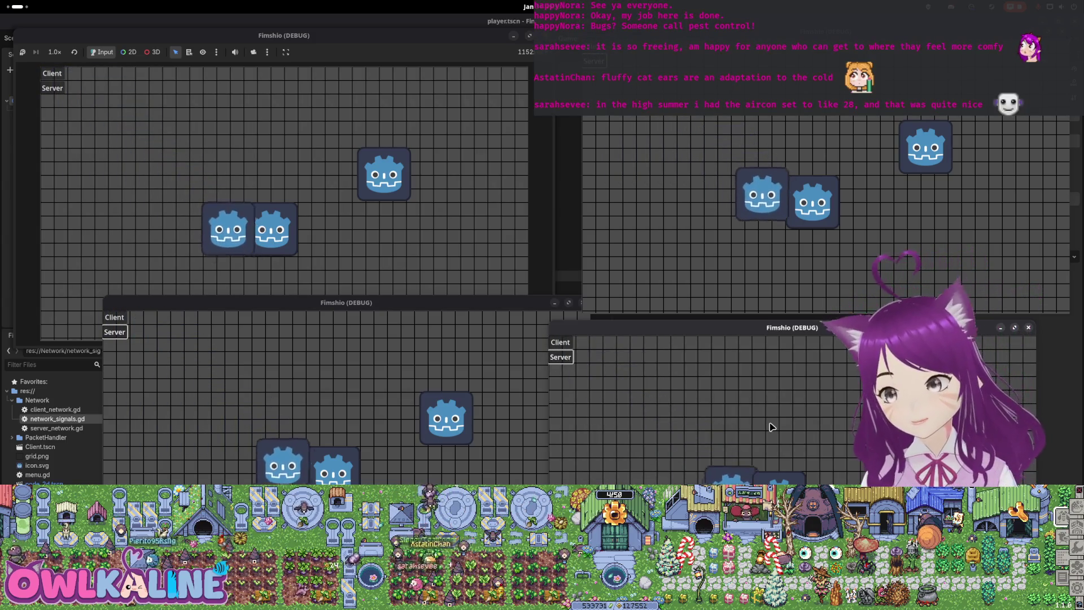
Switch between the lower-left, bottom-right and top-right instances to compare player positions.
left_click(469, 449)
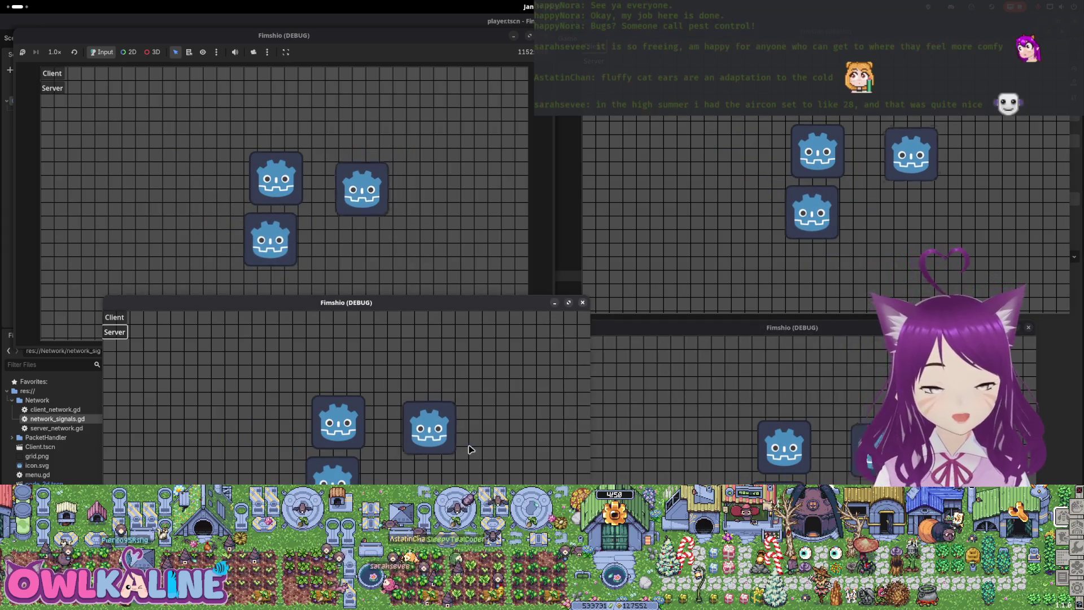
left_click(765, 426)
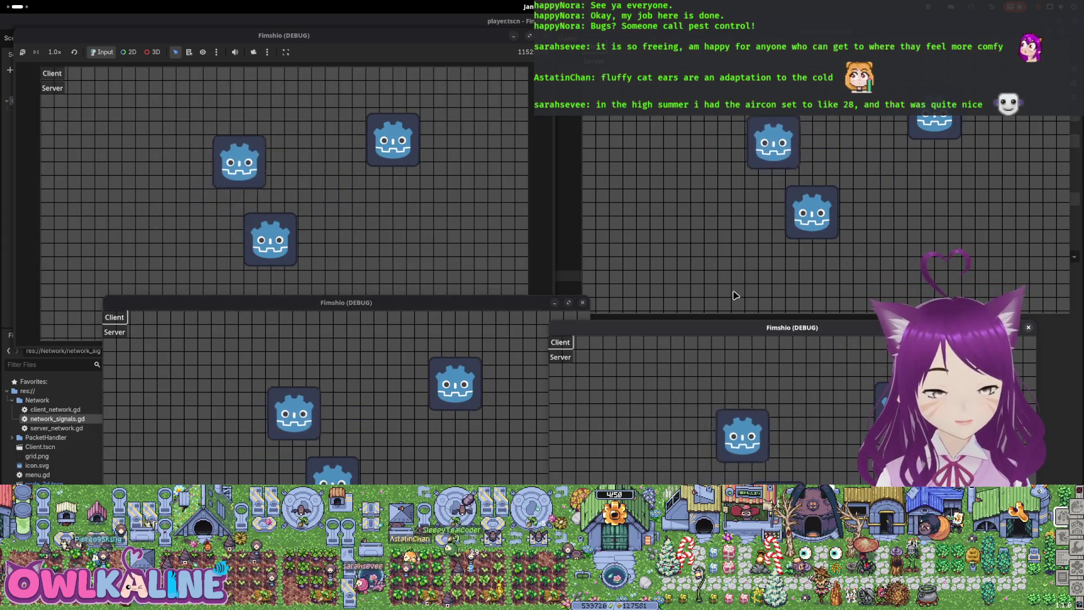
left_click(431, 426)
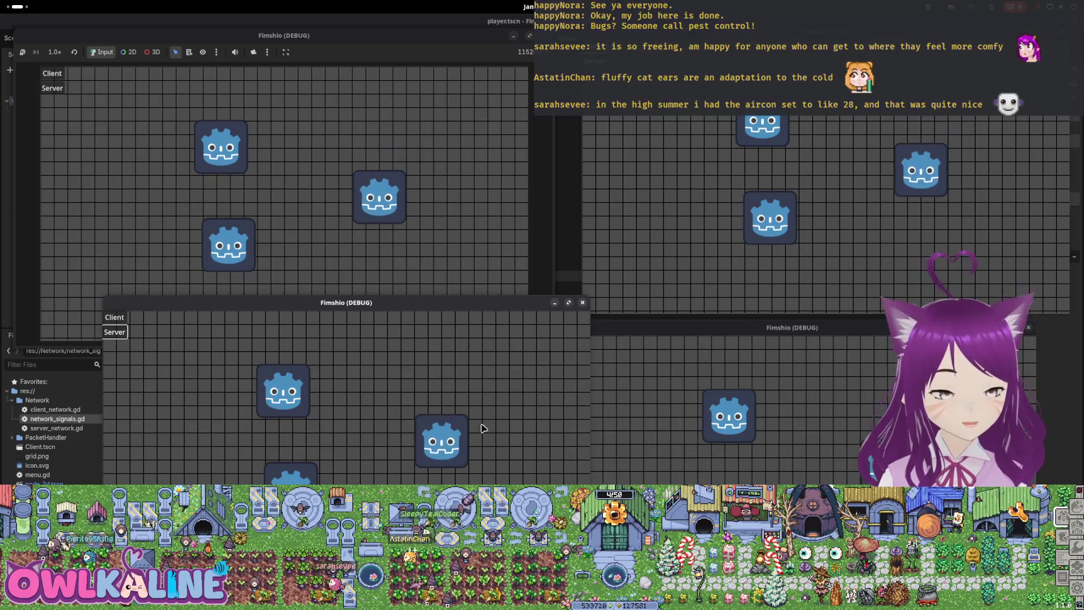
left_click(615, 362)
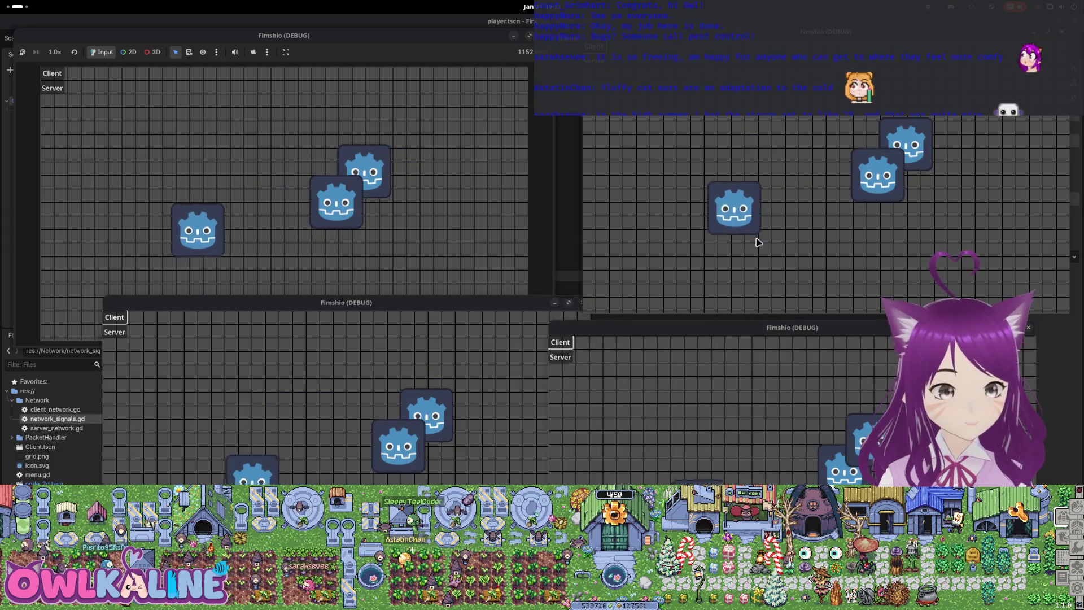
left_click(783, 396)
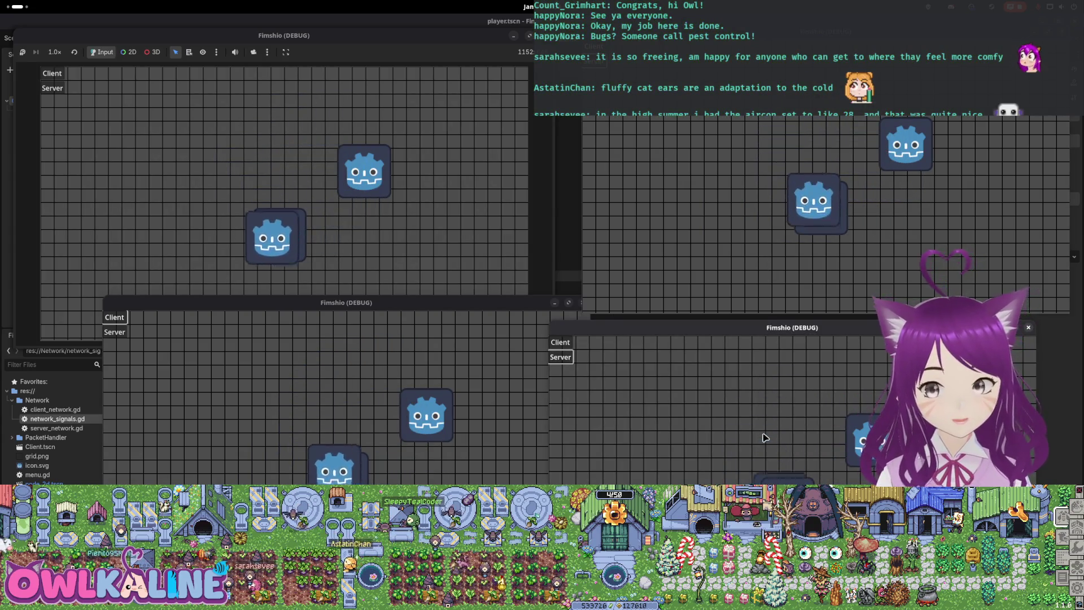
left_click(431, 417)
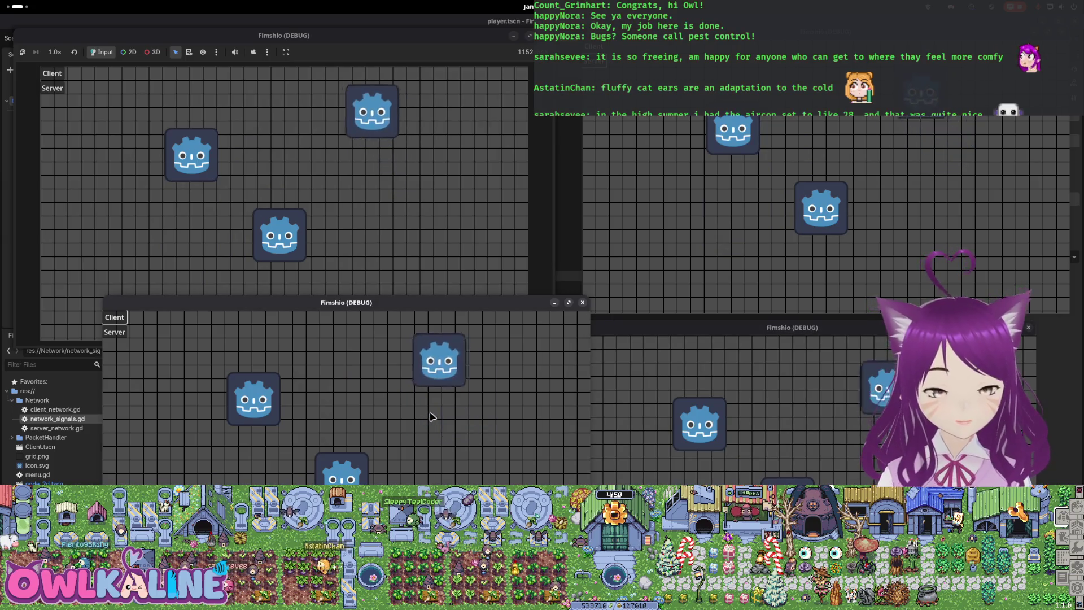
left_click(892, 256)
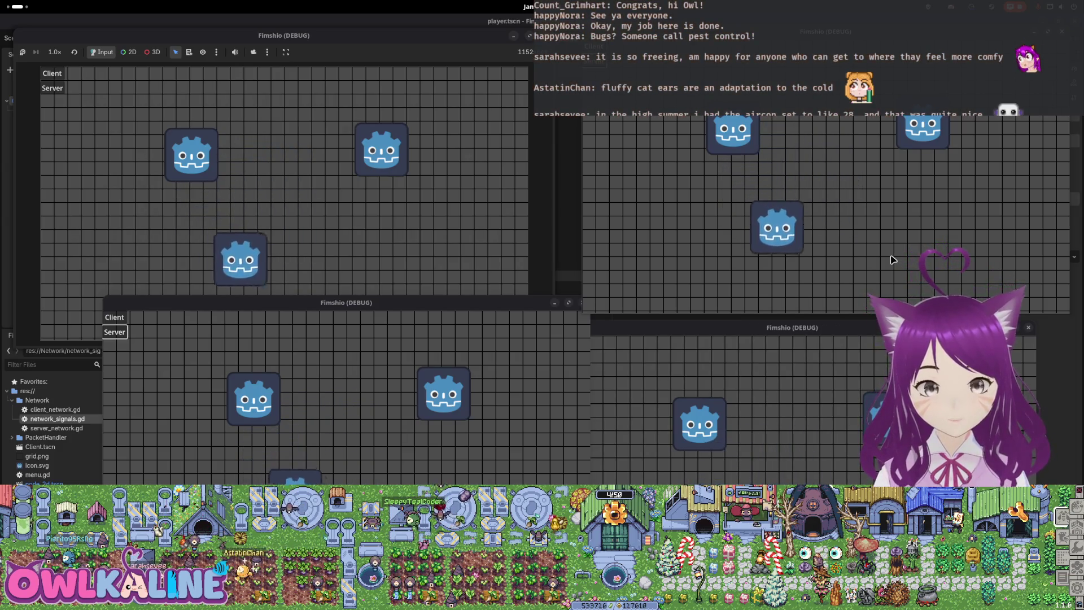
left_click(831, 472)
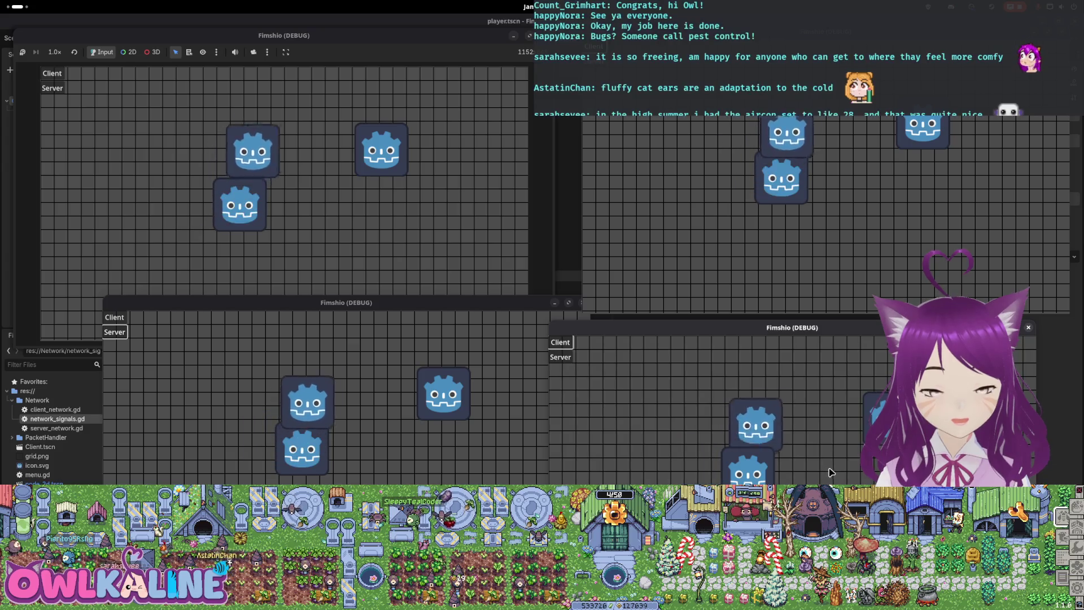
left_click(480, 461)
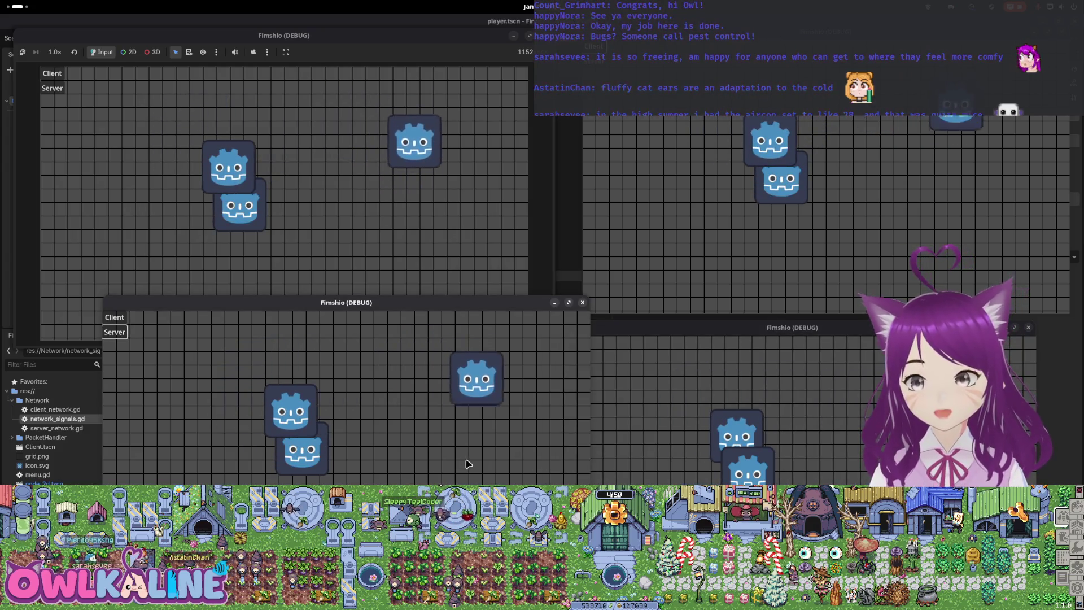
left_click(810, 430)
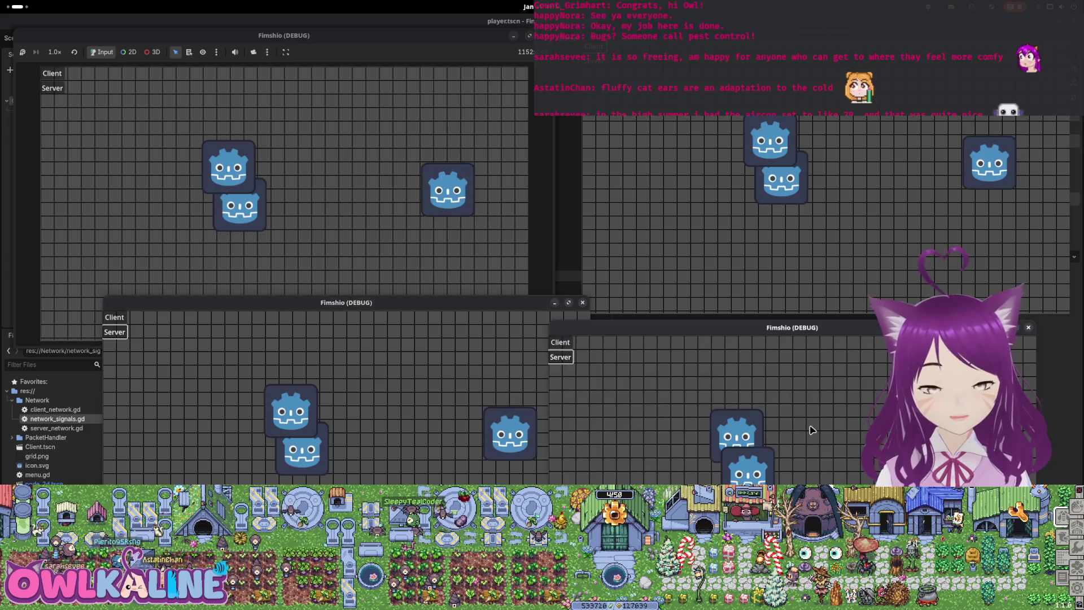
left_click(718, 250)
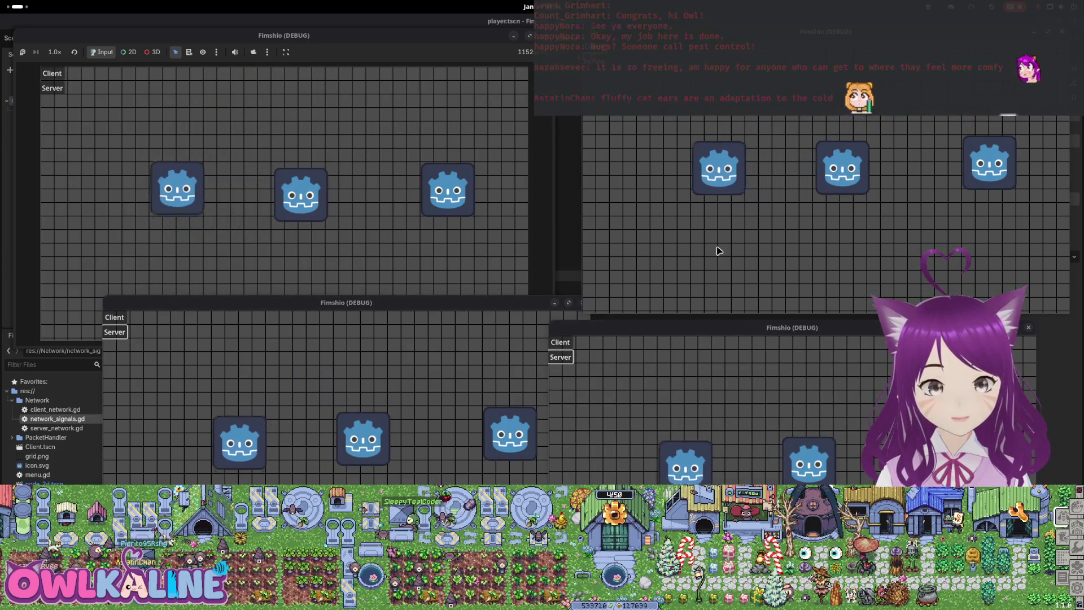
left_click(397, 375)
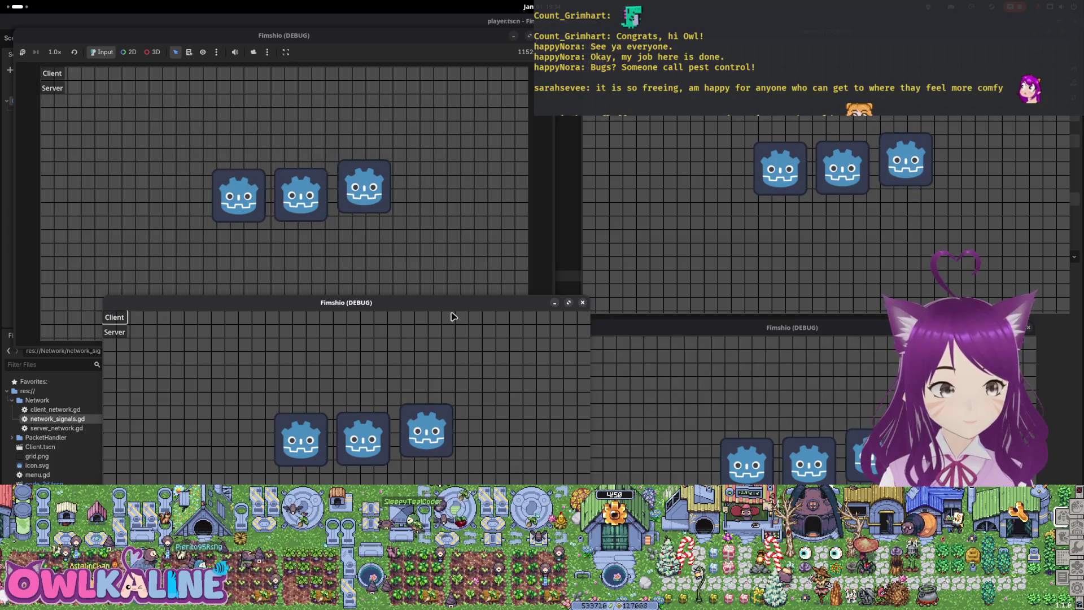
Close the lower-left instance and rejoin as a new client player from the bottom-right window.
left_click_drag(453, 316, 424, 280)
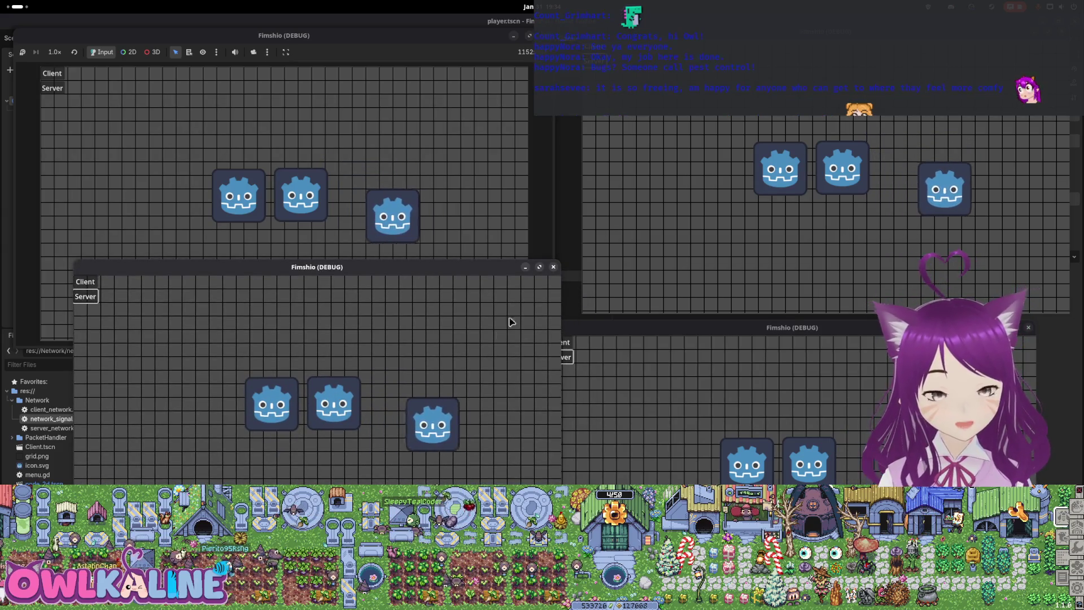
left_click(554, 268)
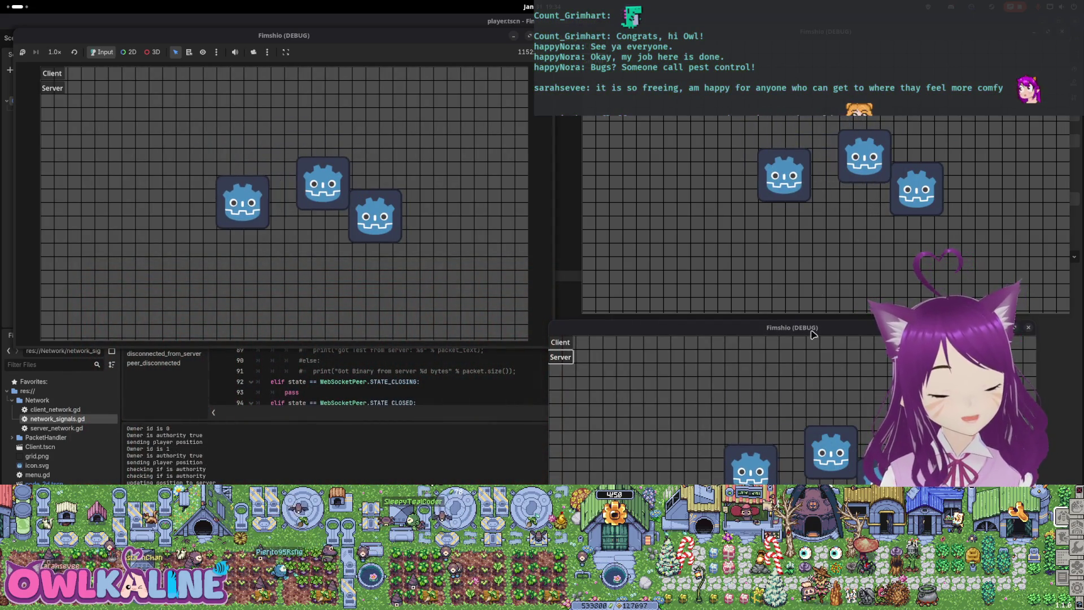
left_click(776, 234)
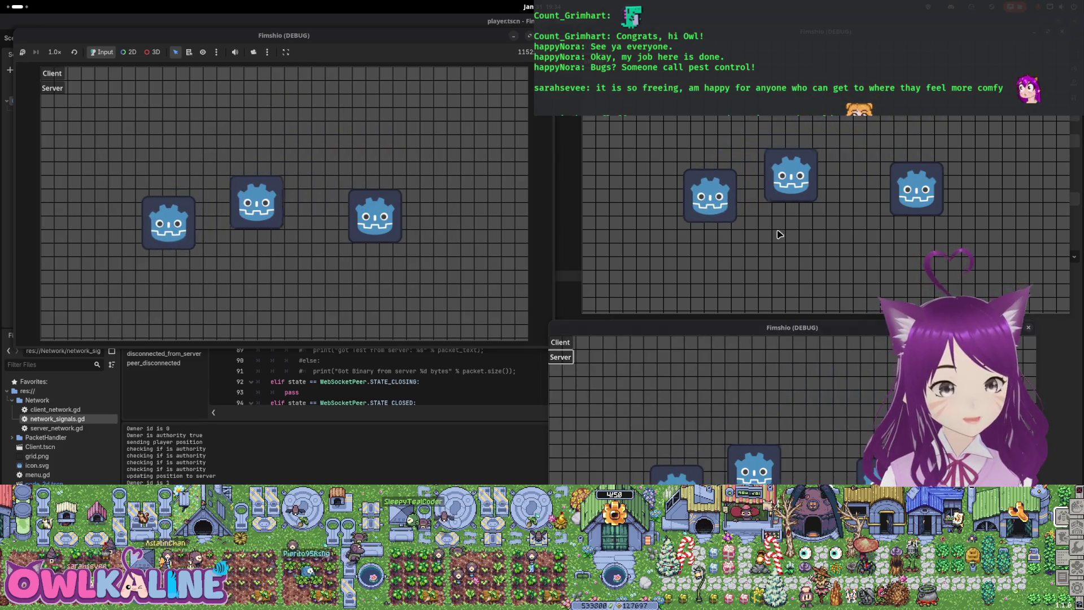
left_click(725, 464)
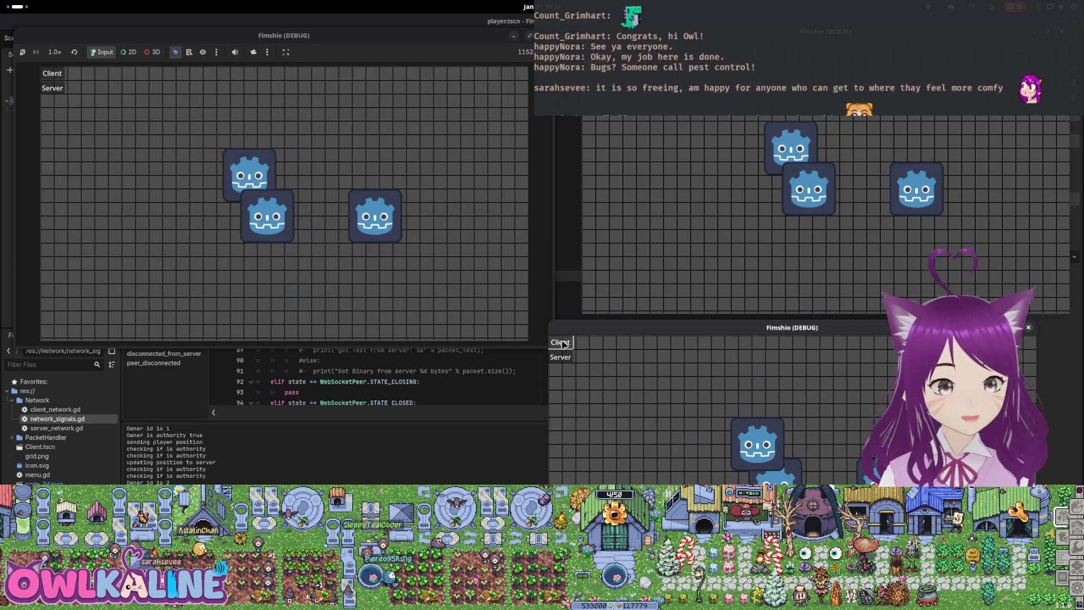
left_click(672, 388)
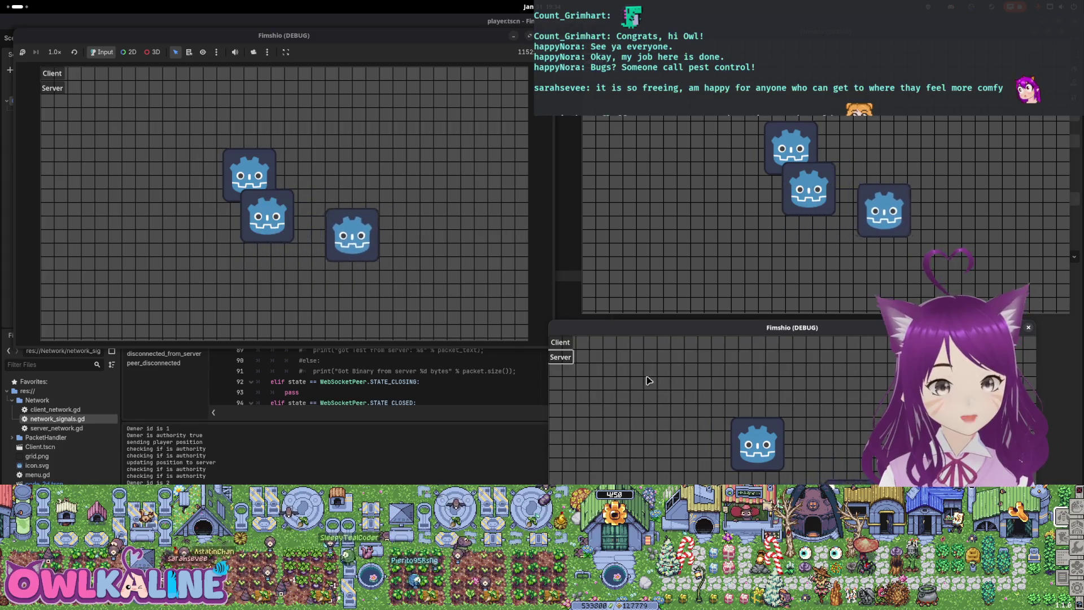
left_click(561, 357)
Move the local player around with the arrow keys, then close the top-right instance.
key("Down")
key("Right")
key("Up")
key("Left")
key("Right")
key("Down")
key("Up")
key("Right")
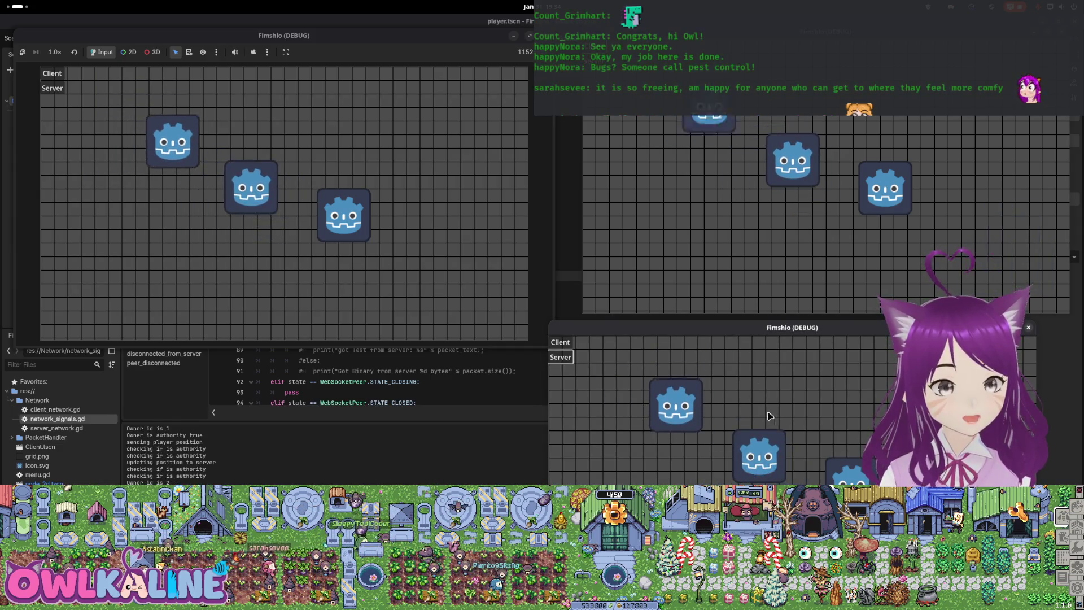
key("Left")
key("Up")
key("Right")
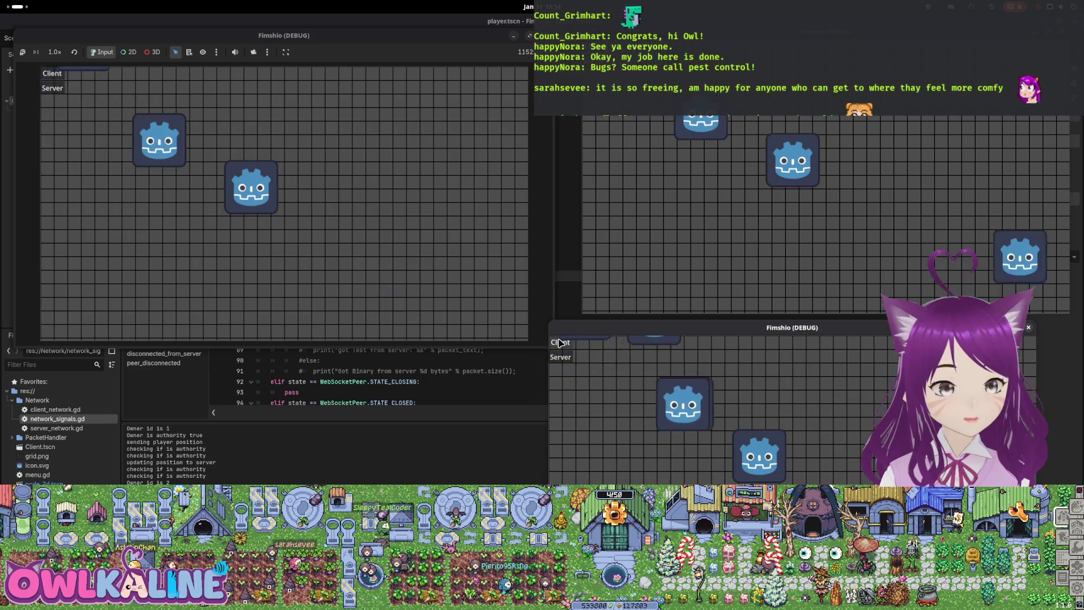
key("Down")
key("Right")
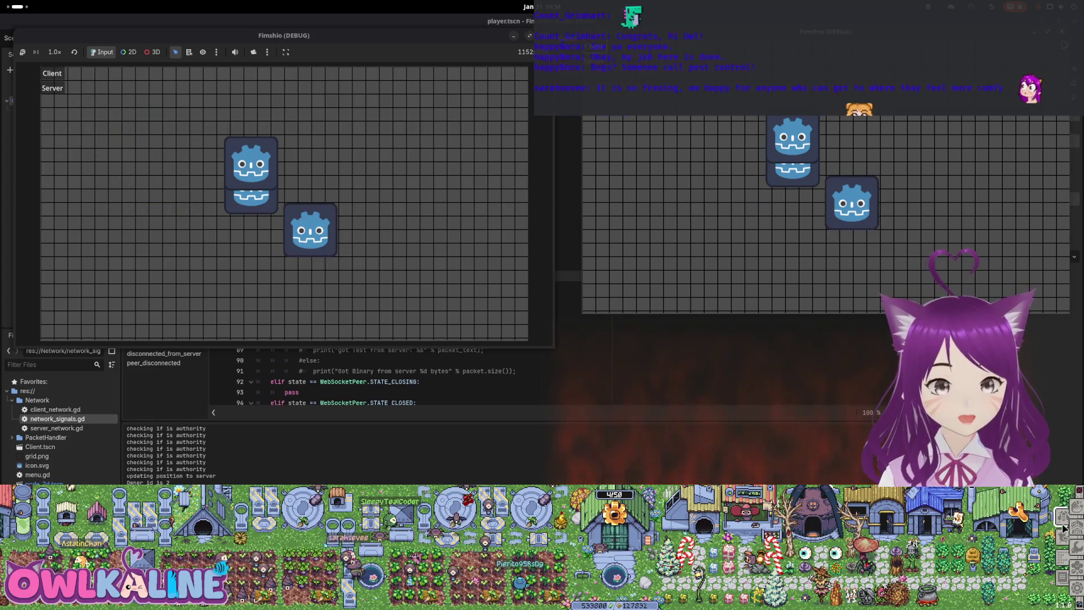
left_click(1062, 31)
Close the last game window and read through the peer connection code in network_signals.gd.
key("alt+F4")
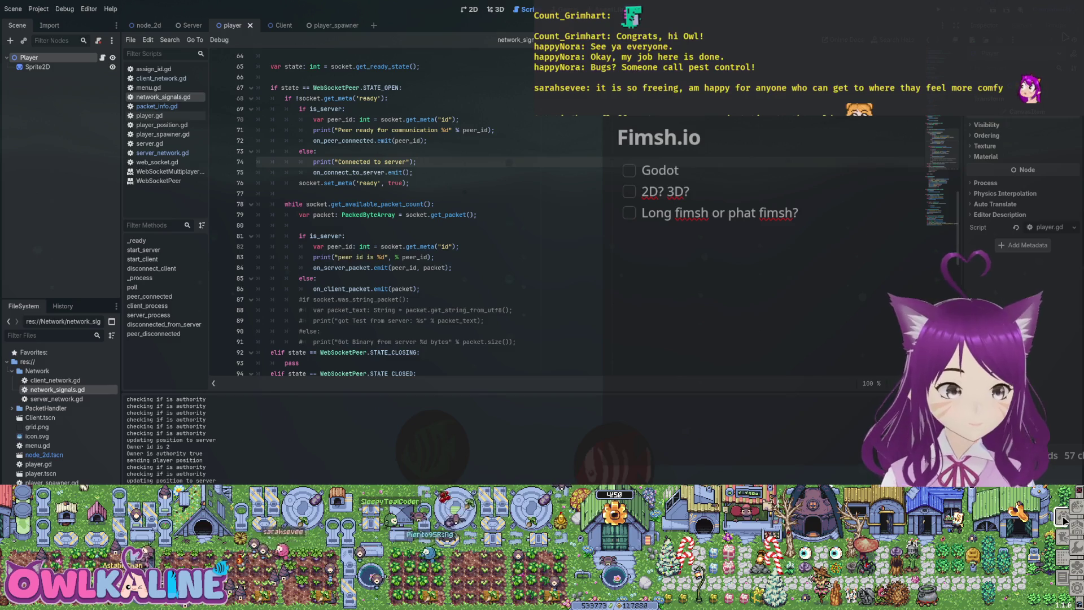
scroll(373, 214, "down", 15)
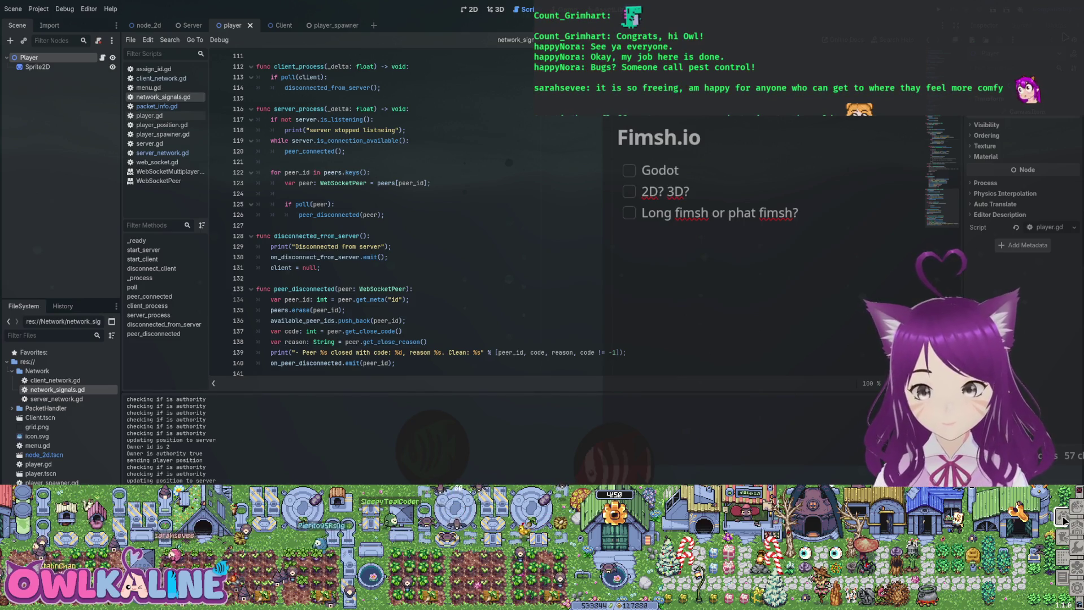
left_click(430, 183)
left_click(344, 309)
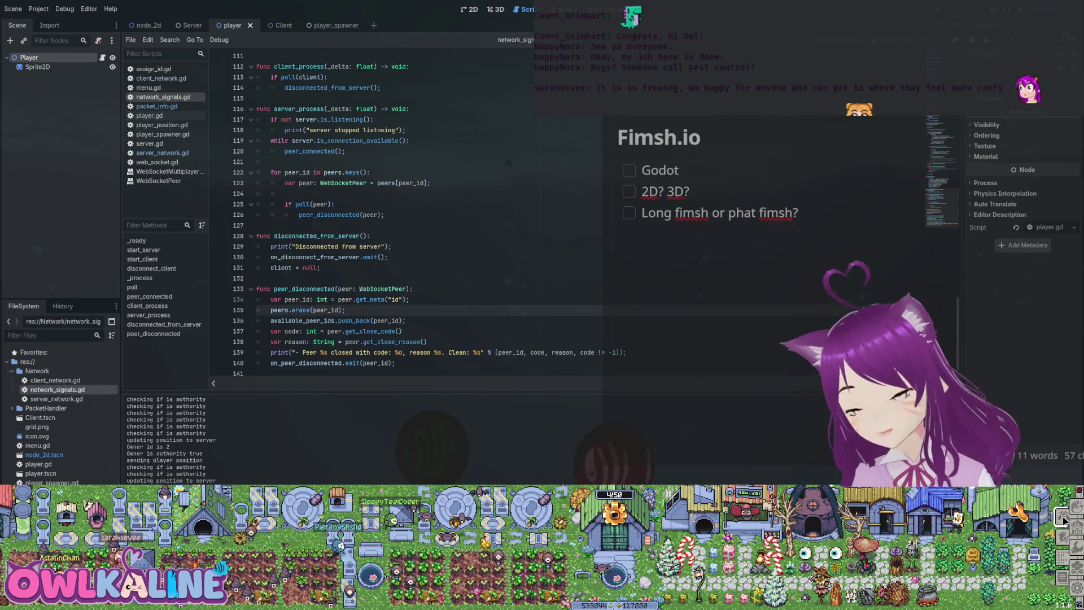
scroll(395, 214, "up", 20)
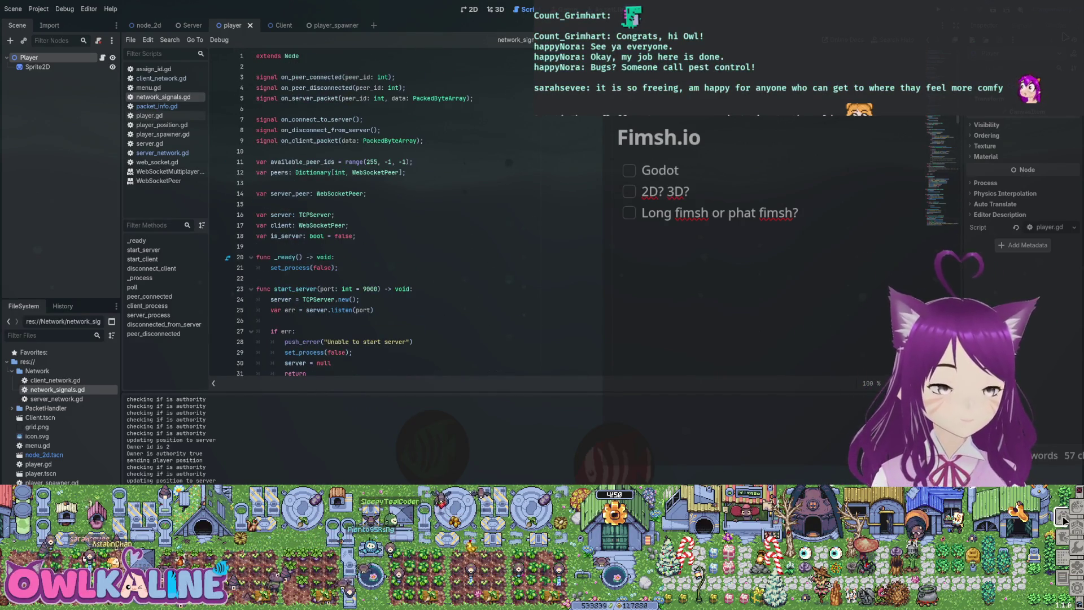
scroll(395, 215, "down", 5)
scroll(395, 215, "down", 5)
scroll(395, 214, "up", 5)
left_click_drag(278, 172, 351, 194)
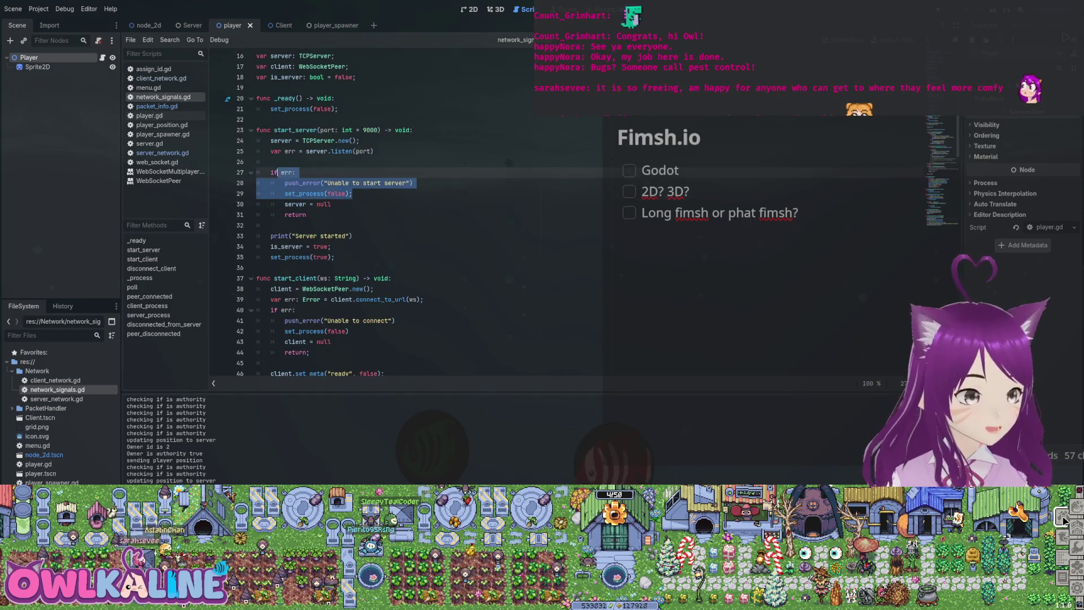
scroll(373, 214, "down", 8)
scroll(372, 215, "down", 20)
Delete the "Disconnected from server" print and scroll back up past the peer ready flag code.
triple_click(328, 246)
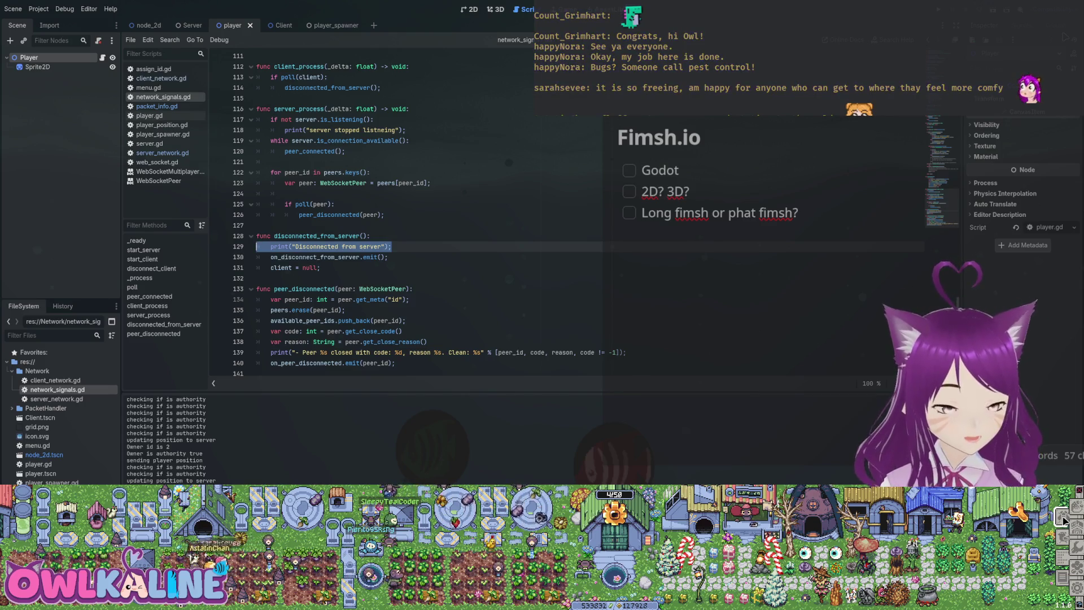
key("BackSpace")
key("BackSpace")
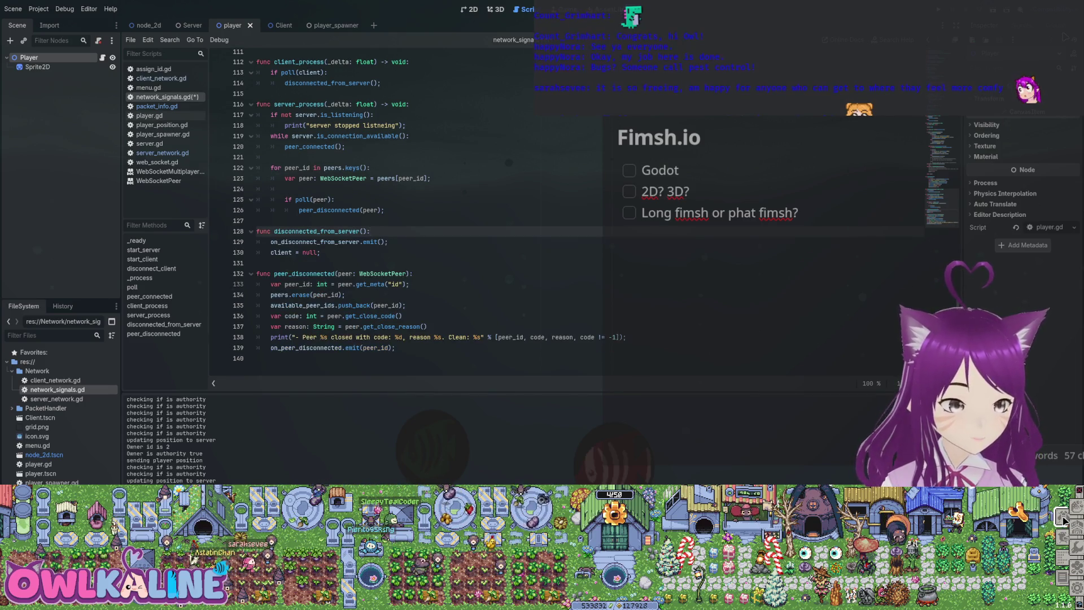
scroll(367, 209, "up", 8)
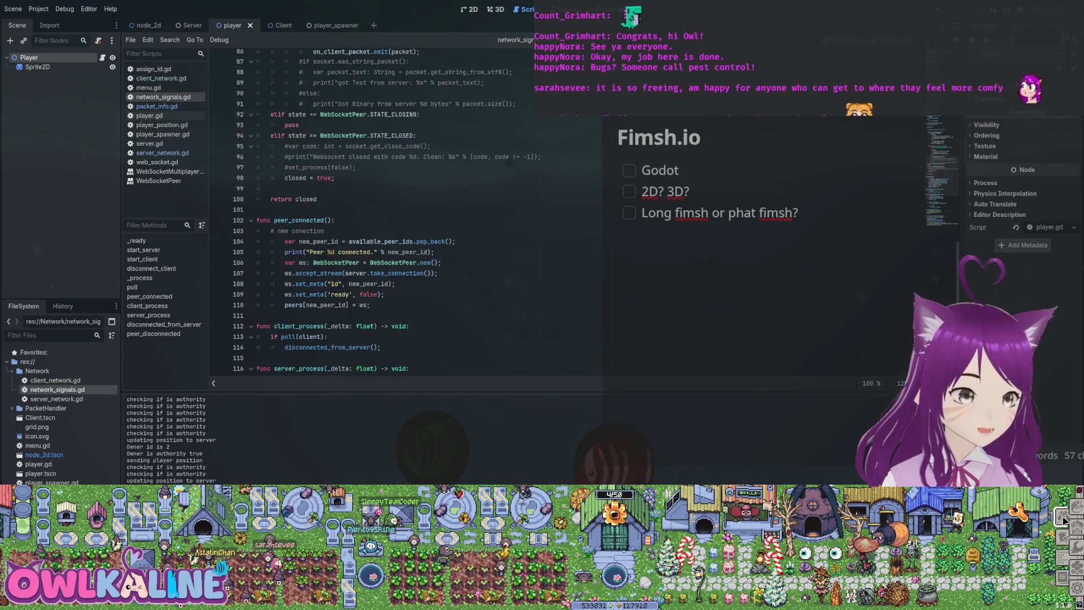
left_click(353, 294)
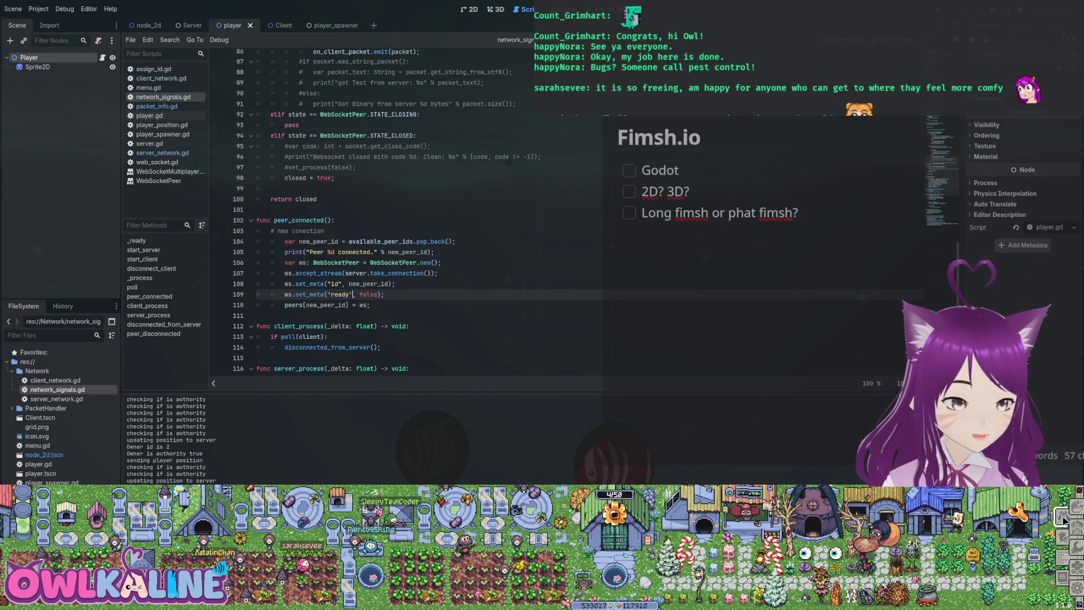
scroll(367, 209, "up", 9)
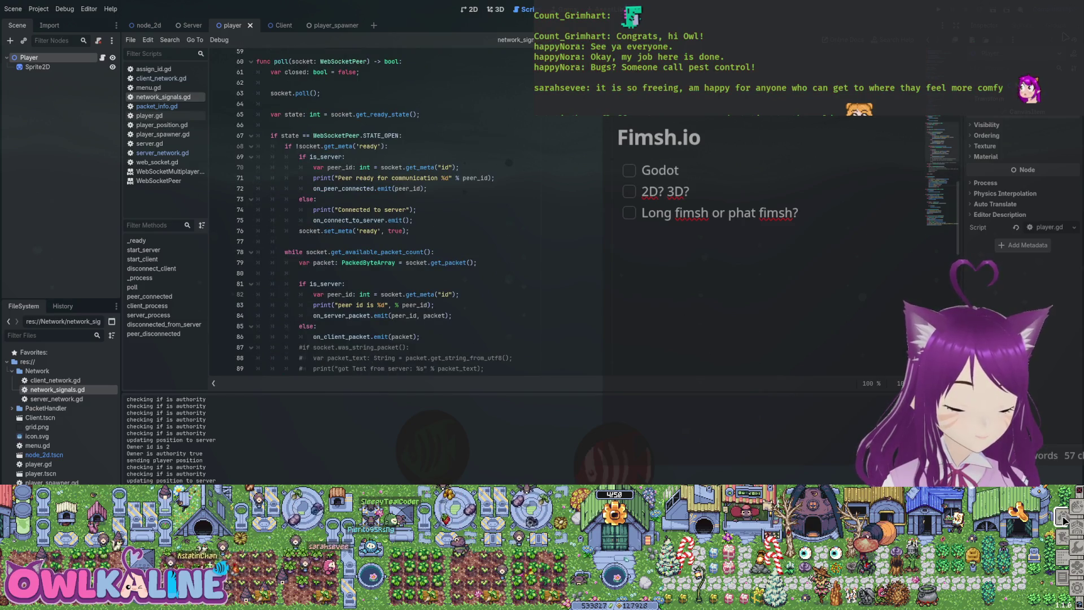
scroll(367, 209, "up", 2)
scroll(367, 209, "up", 6)
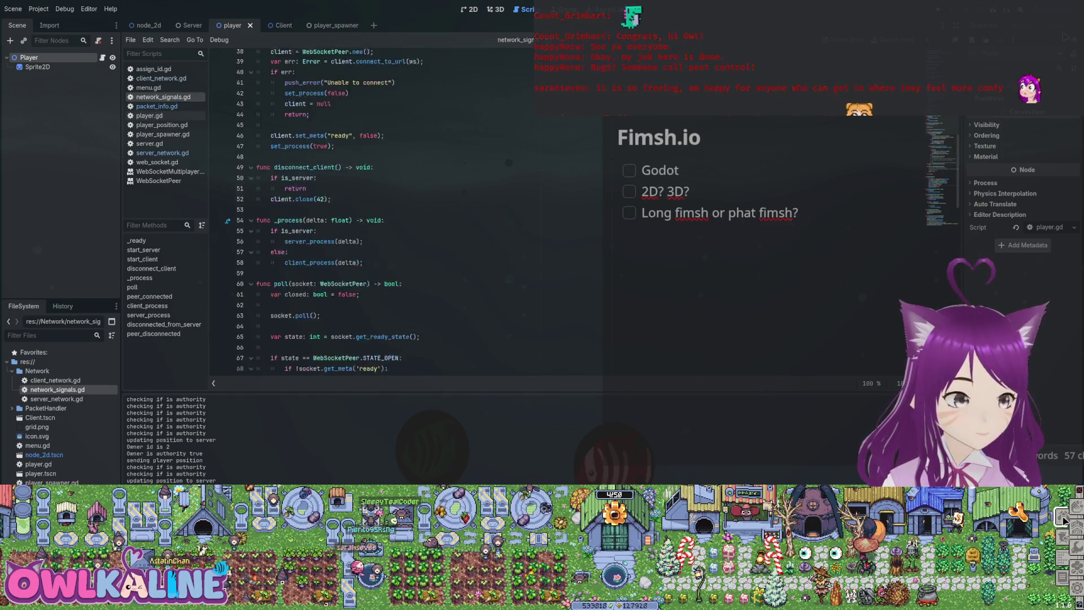
scroll(367, 209, "up", 9)
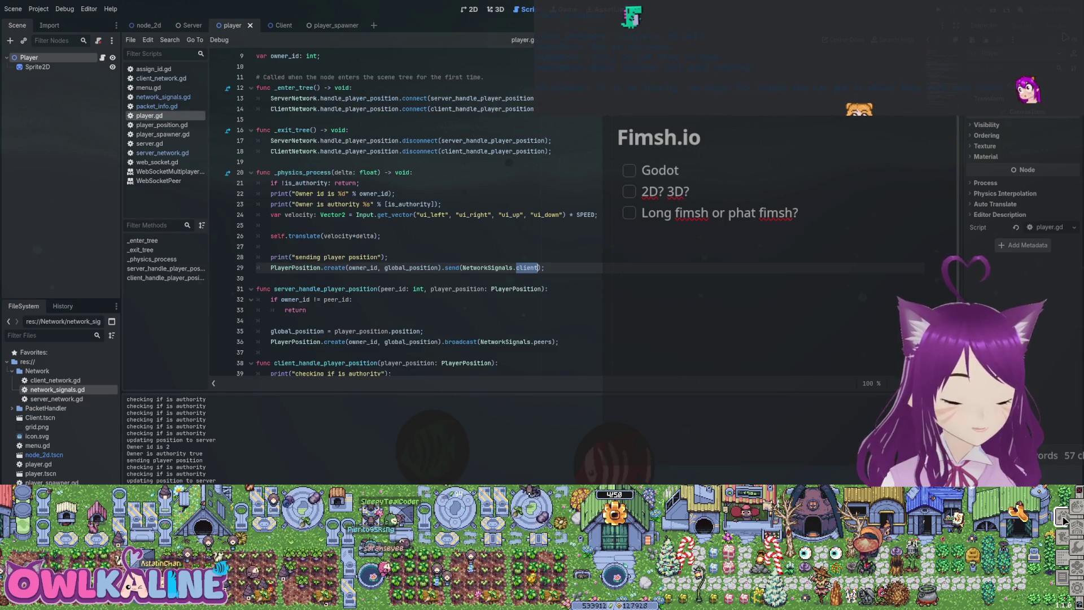
Delete the "sending player position" print and the owner/authority debug prints from player.gd.
key("Up")
key("shift+Up")
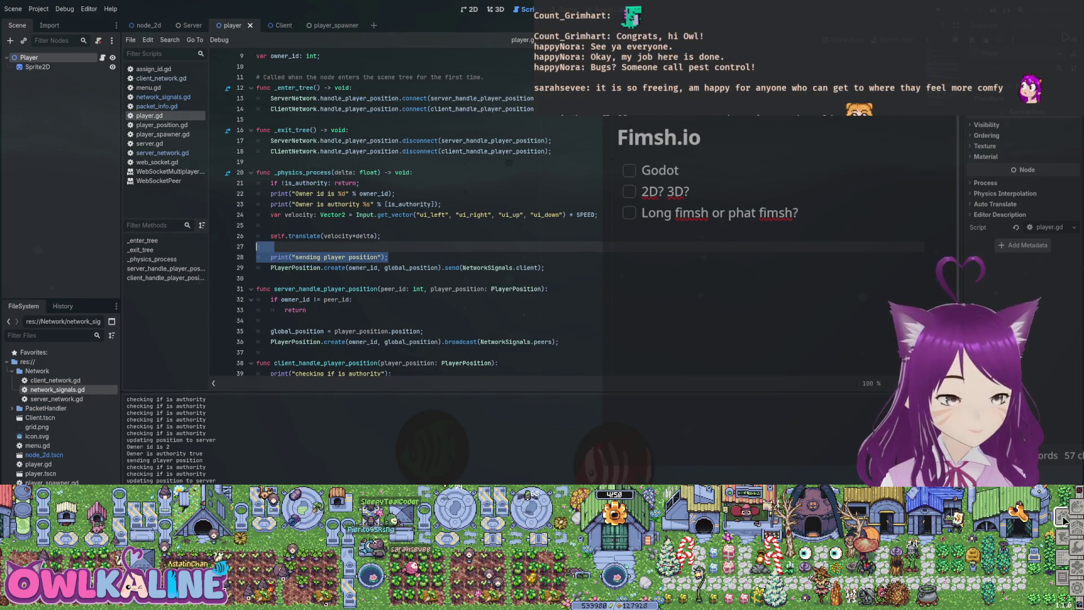
key("BackSpace")
key("Up")
key("Up")
key("Up")
key("shift+Up")
key("shift+Up")
key("BackSpace")
scroll(367, 208, "down", 2)
scroll(395, 214, "up", 1)
Delete the "checking if is authority" and "updating position to server" prints and save player.gd.
key("Down")
key("Down")
key("Down")
key("shift+End")
key("BackSpace")
key("BackSpace")
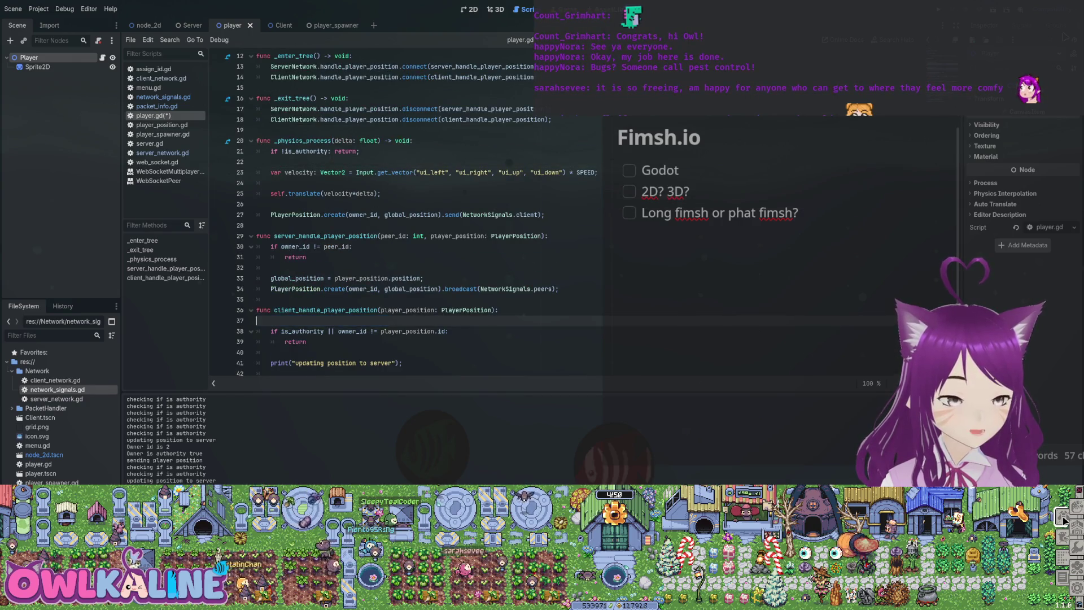
key("Down")
key("Down")
key("Down")
key("shift+Down")
key("shift+End")
key("BackSpace")
key("BackSpace")
key("ctrl+s")
scroll(395, 214, "up", 4)
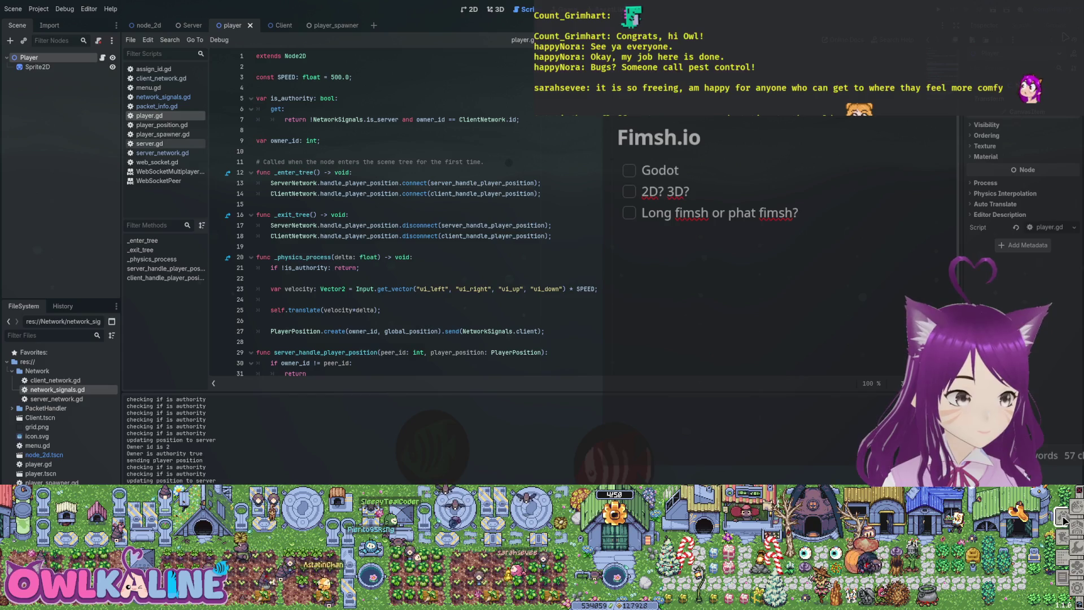
left_click(163, 96)
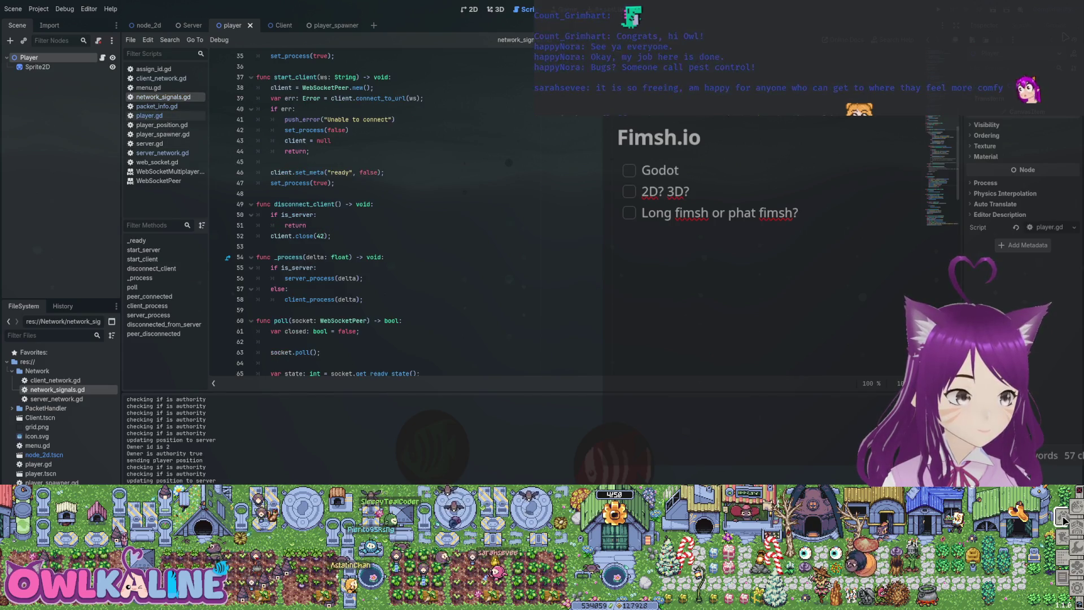
scroll(372, 215, "down", 5)
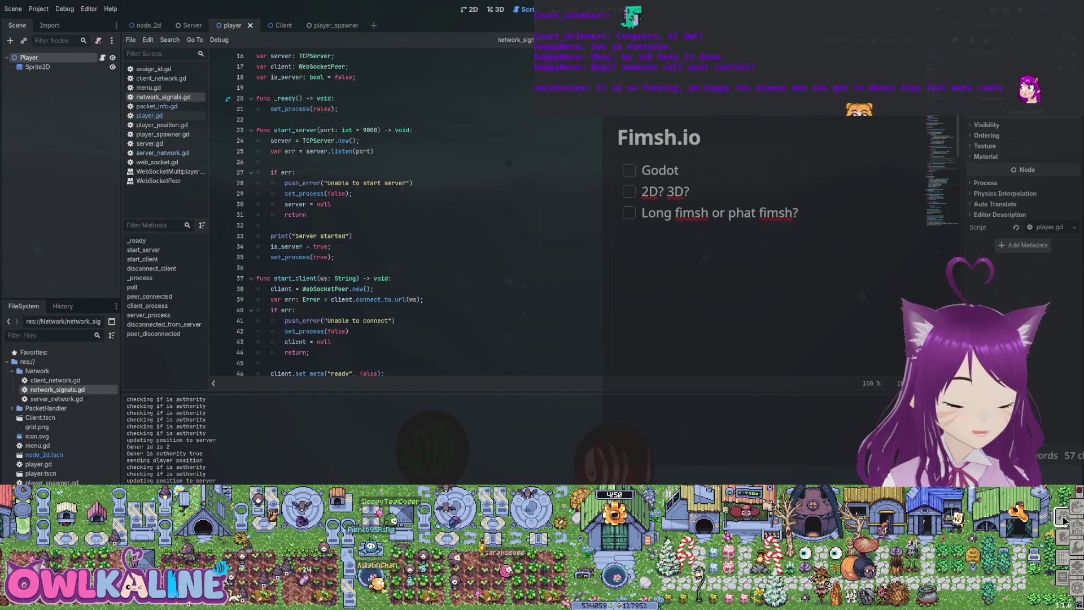
scroll(372, 214, "up", 6)
scroll(373, 214, "down", 12)
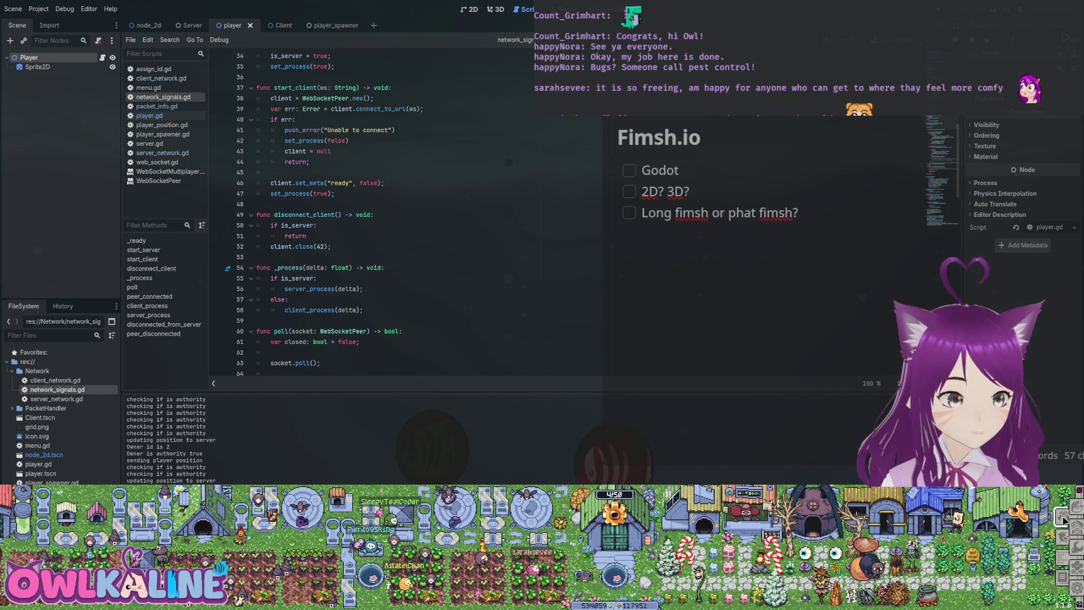
scroll(373, 215, "down", 12)
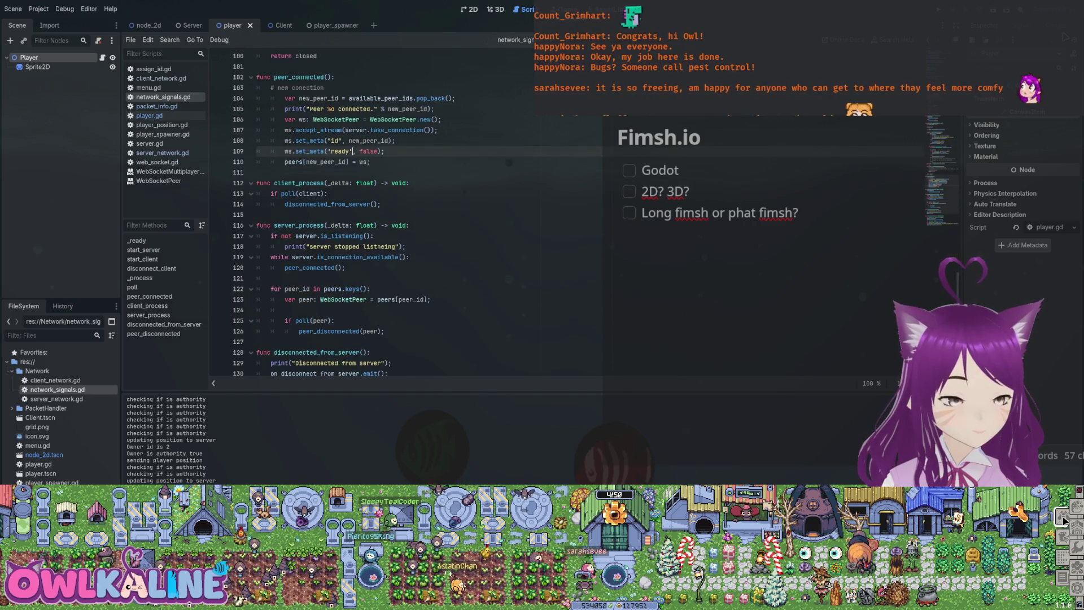
scroll(373, 214, "down", 4)
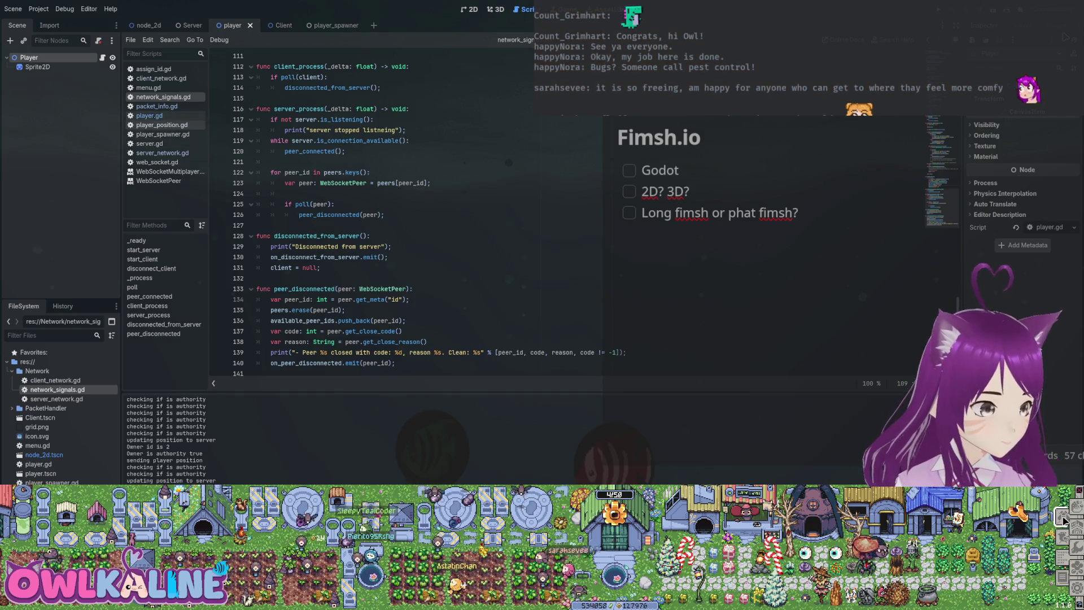
left_click(162, 125)
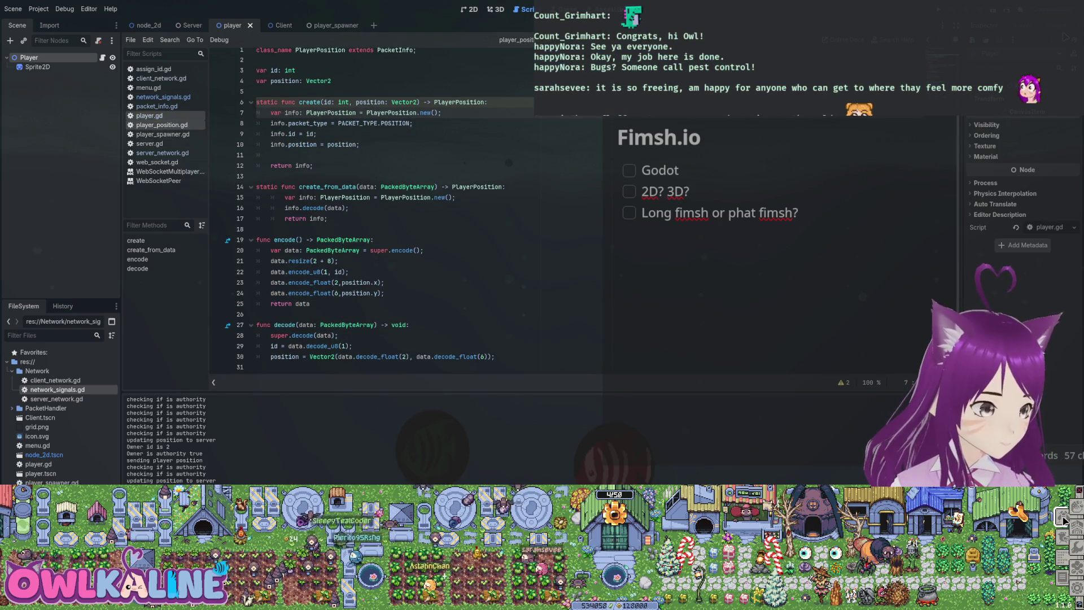
left_click(163, 134)
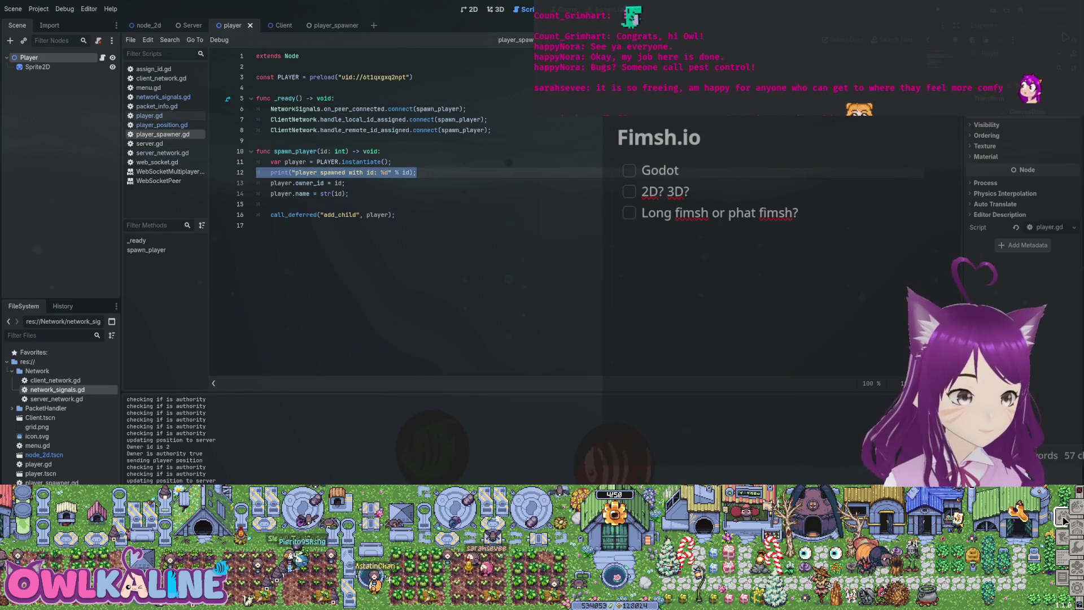
left_click(356, 214)
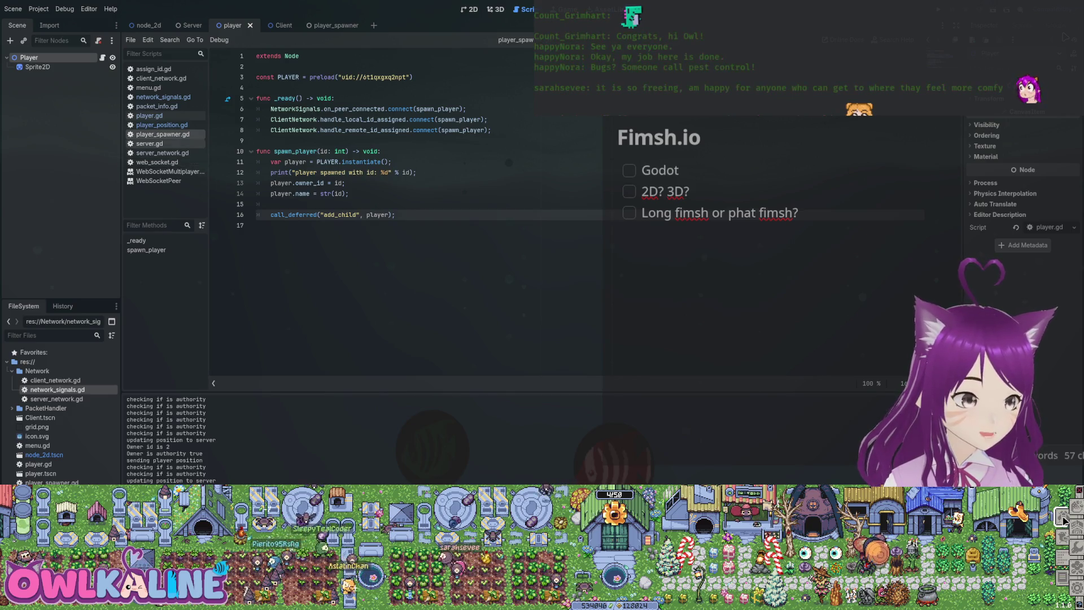
left_click(150, 144)
scroll(367, 226, "down", 6)
left_click(310, 129)
scroll(310, 130, "up", 4)
scroll(367, 214, "down", 6)
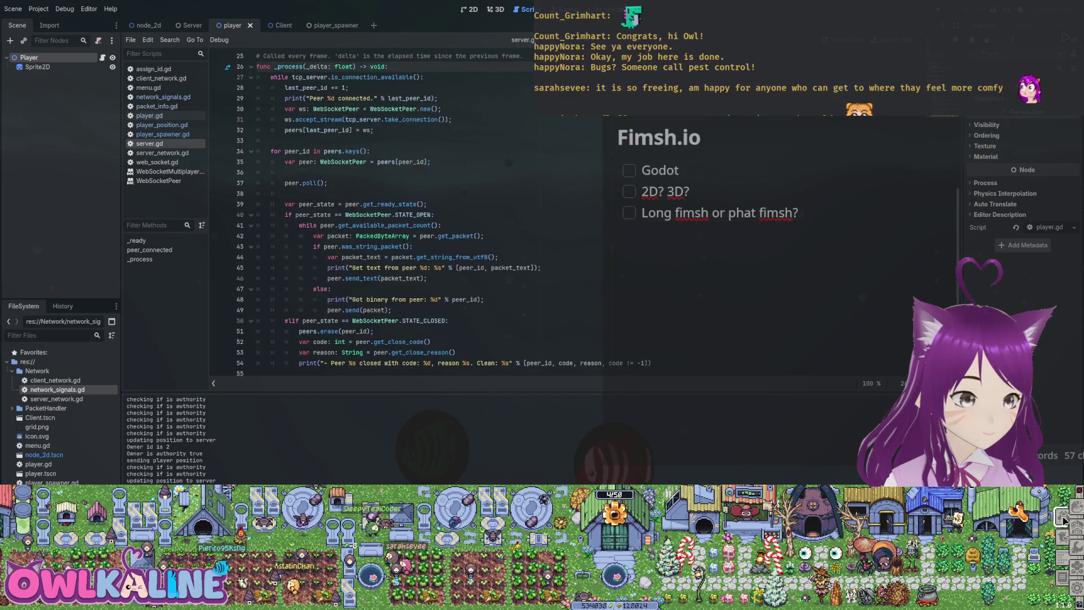
scroll(367, 215, "up", 8)
left_click(163, 153)
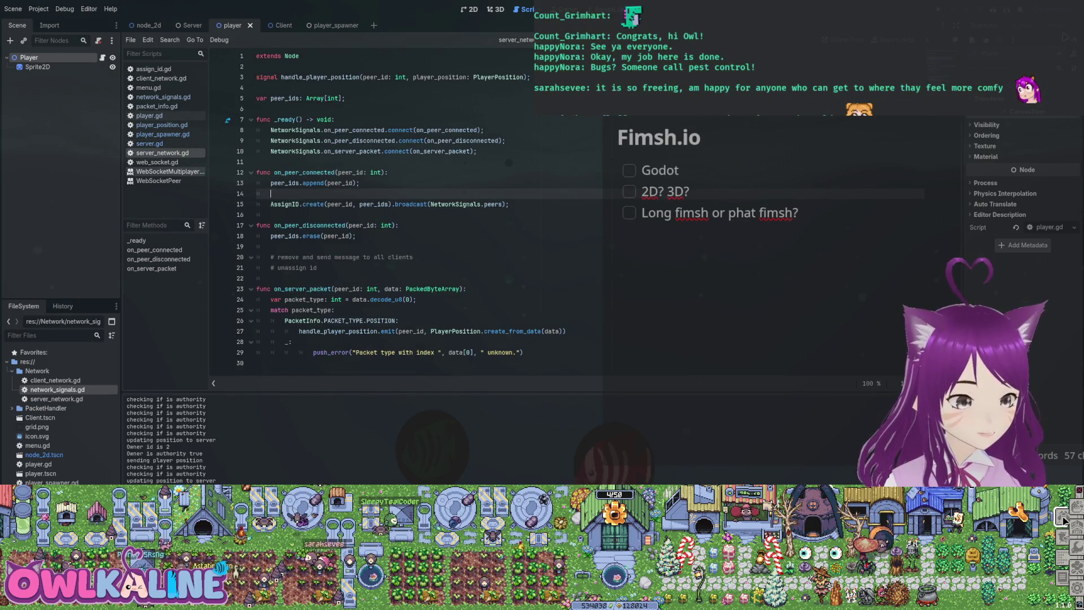
left_click(157, 162)
scroll(367, 214, "down", 5)
scroll(367, 214, "up", 5)
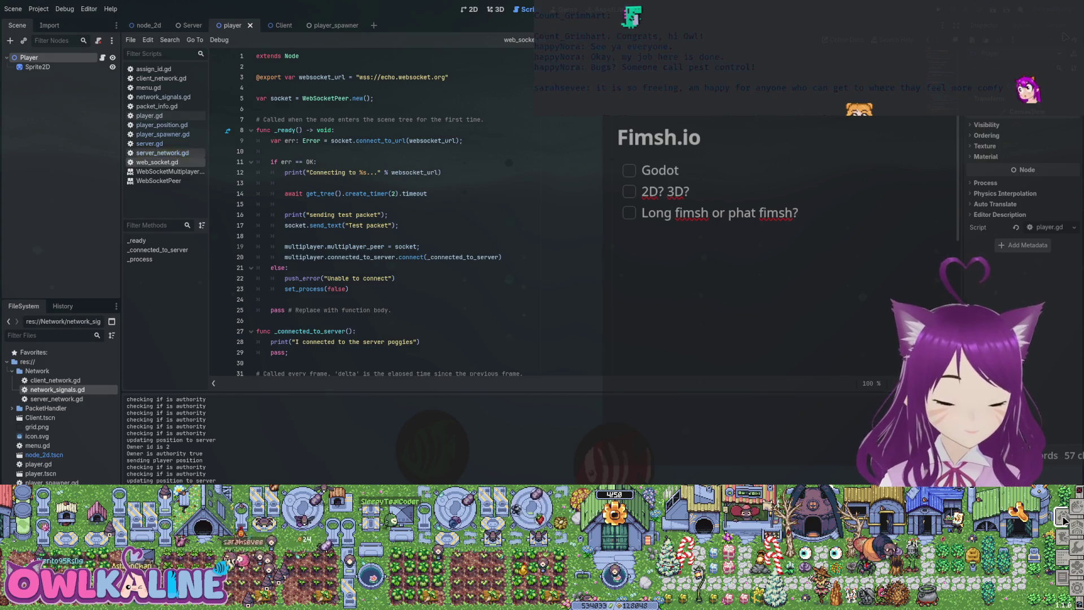
left_click(149, 115)
scroll(367, 214, "down", 3)
scroll(367, 214, "up", 3)
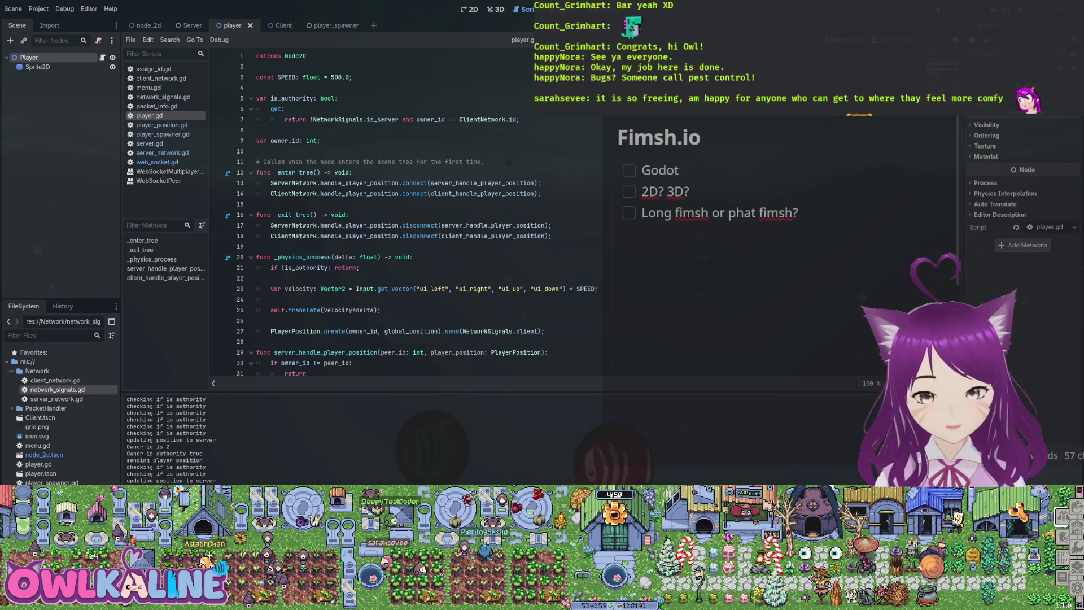
Look over player.gd, then open client_network.gd and check the lines below its signals.
scroll(395, 226, "down", 3)
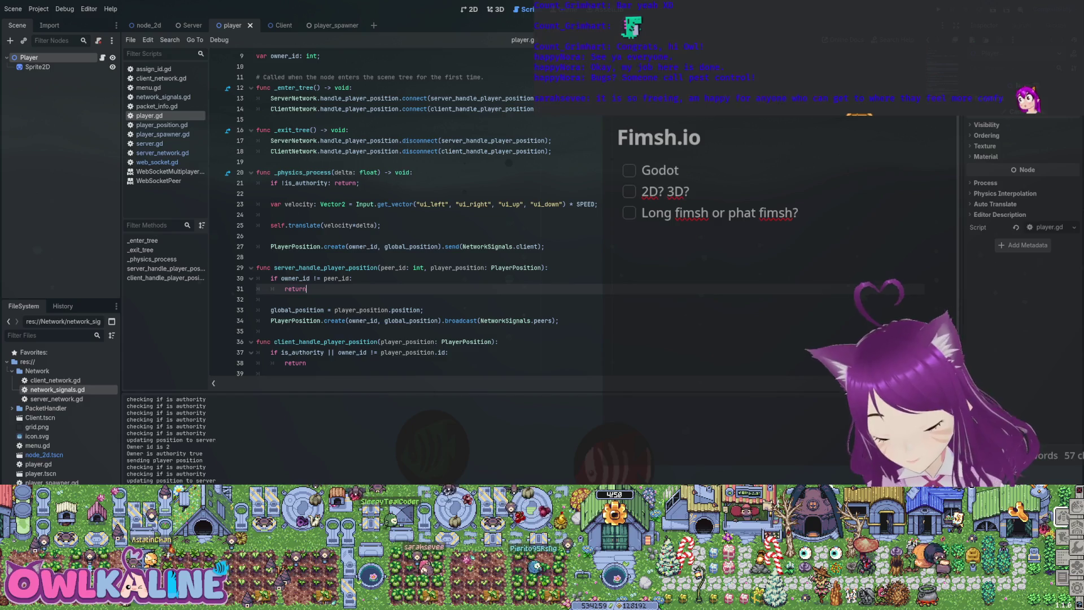
scroll(395, 226, "up", 3)
left_click(395, 162)
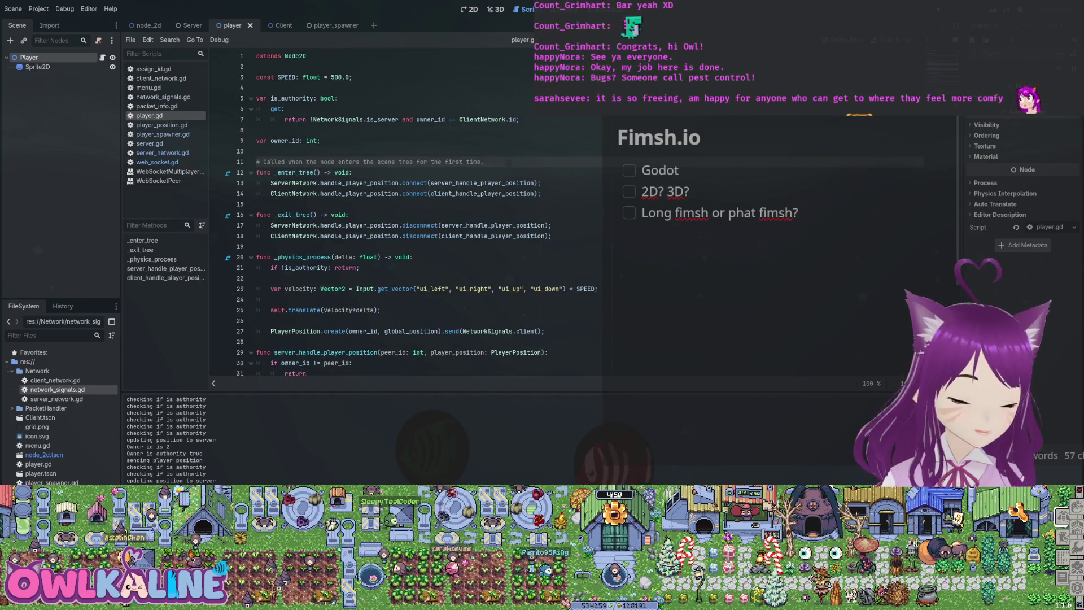
left_click(257, 129)
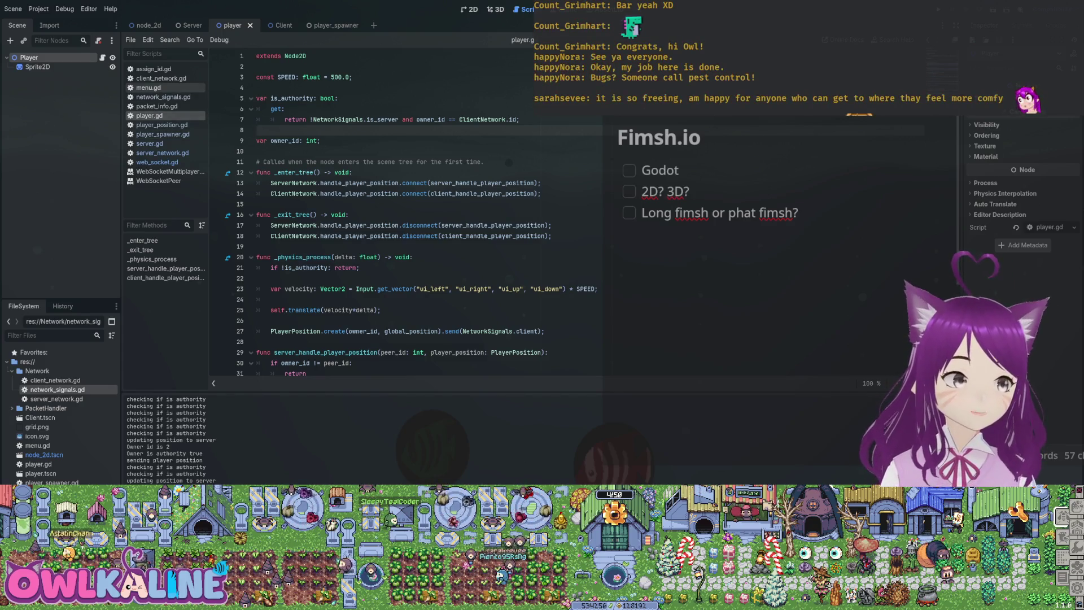
left_click(161, 78)
left_click(257, 109)
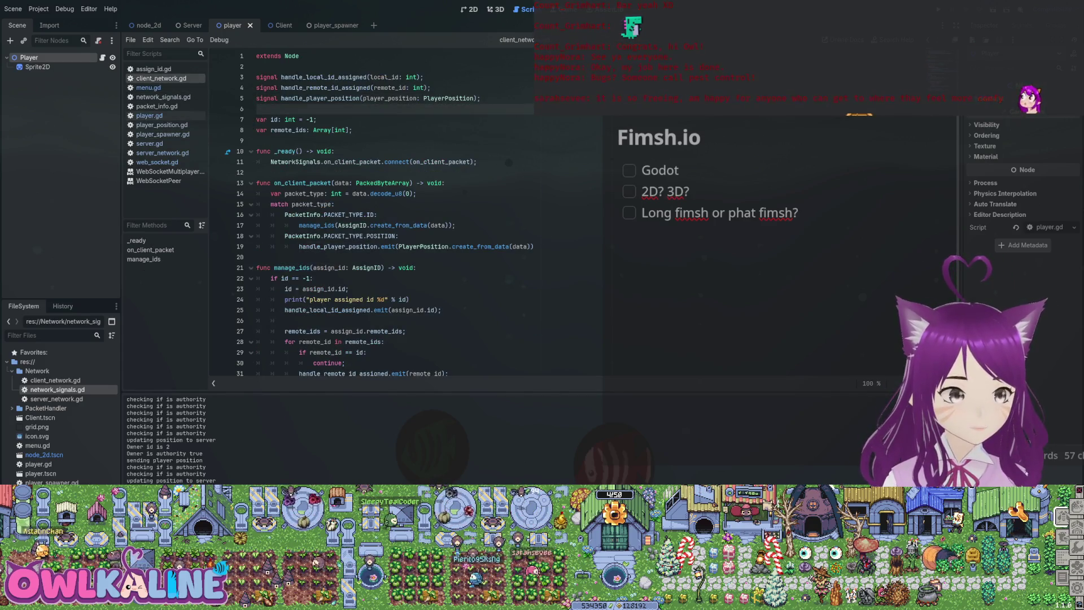
Open web_socket.gd at its top and show the Debugger's error list below the code.
left_click(155, 106)
left_click(157, 162)
left_click(140, 259)
left_click(136, 240)
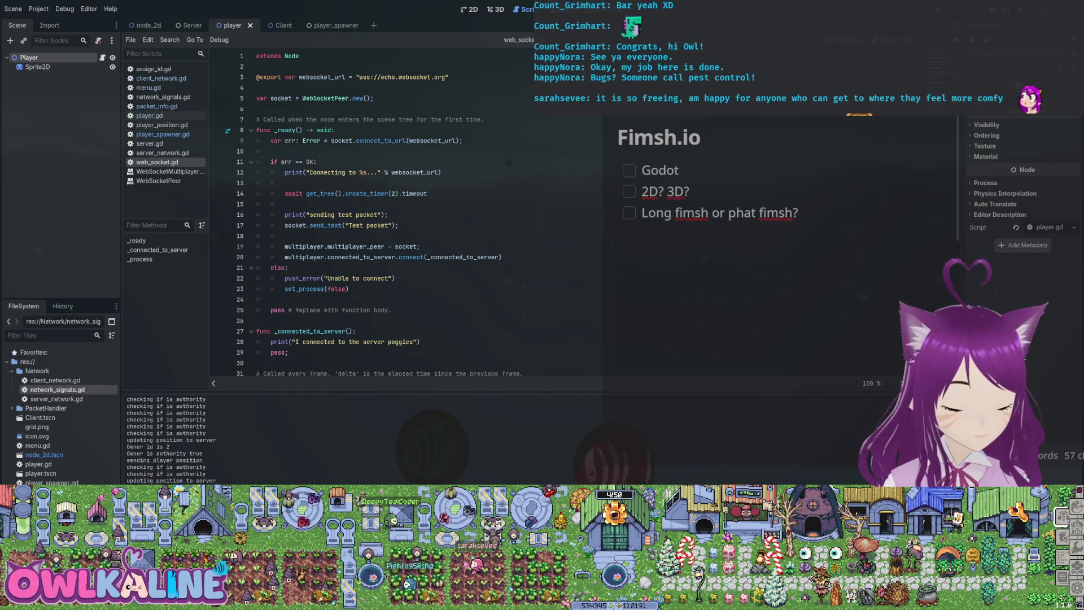
key("alt+d")
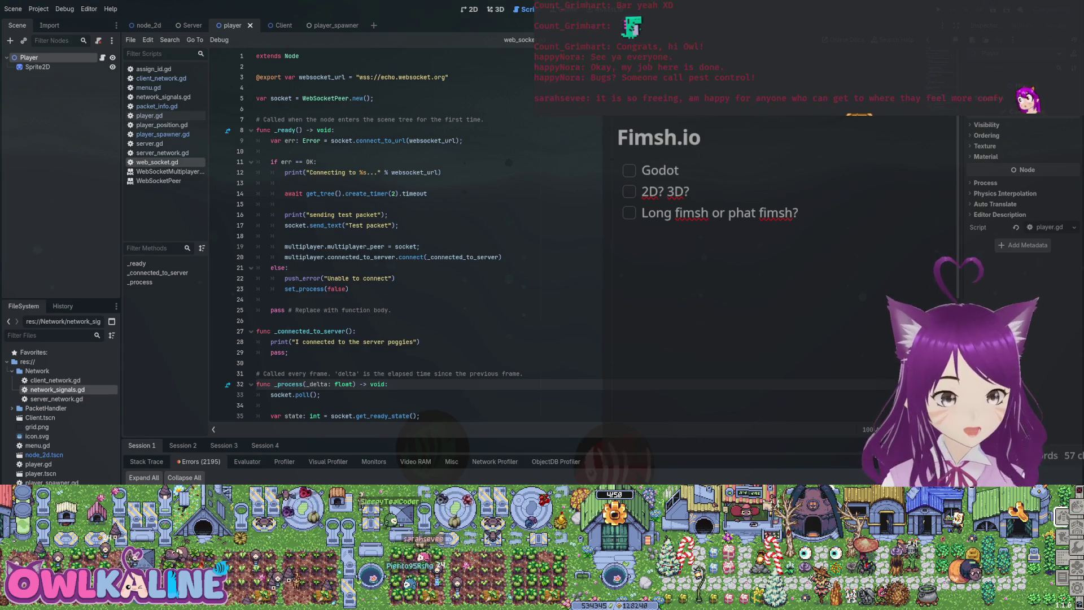
key("F5")
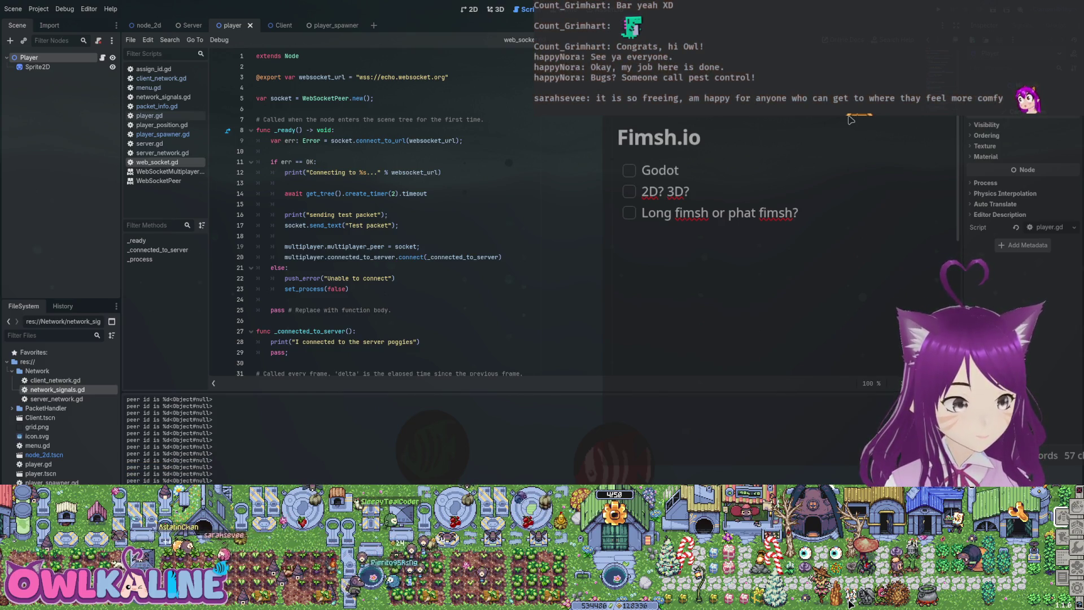
scroll(384, 215, "down", 1)
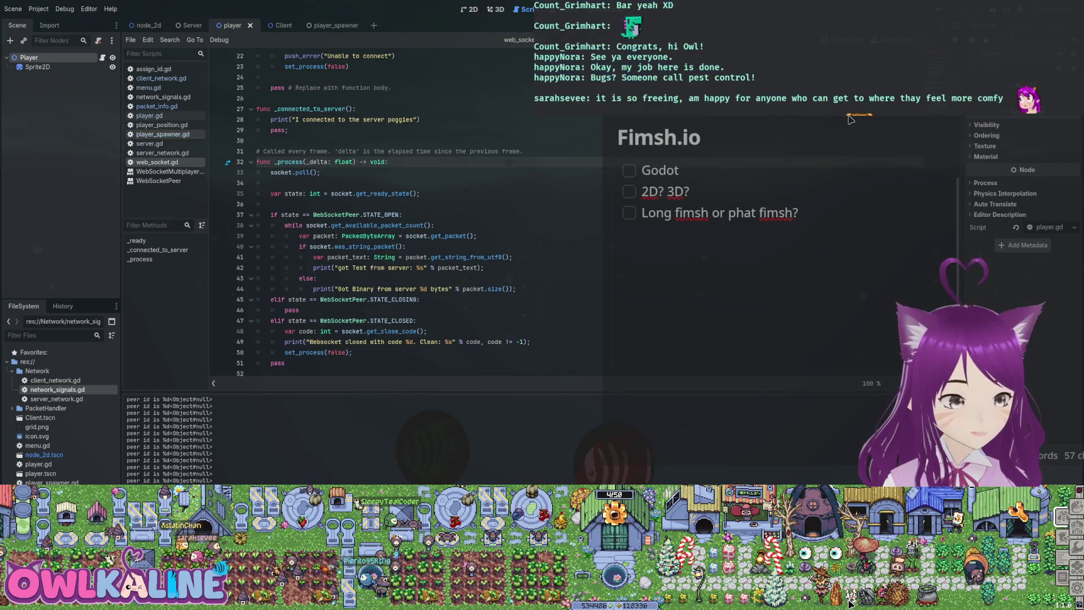
left_click(149, 143)
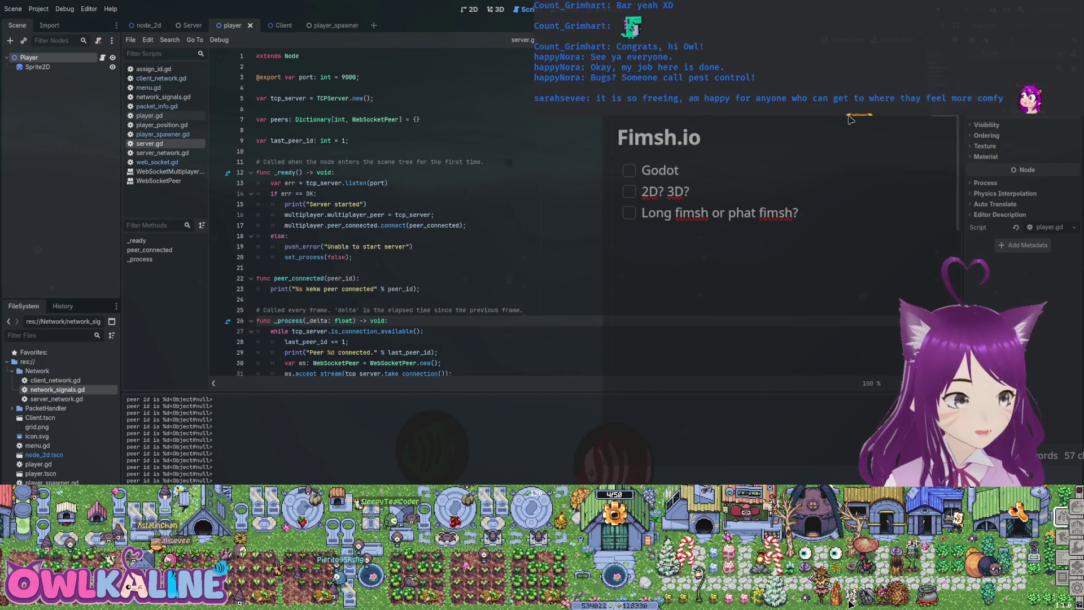
left_click(162, 153)
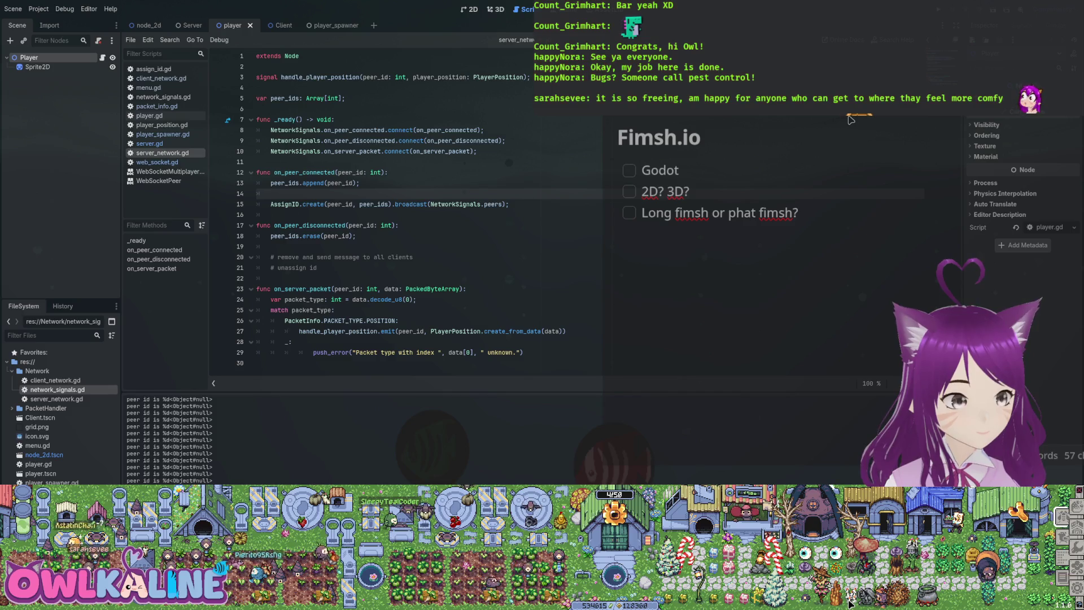
left_click(157, 162)
scroll(383, 214, "up", 7)
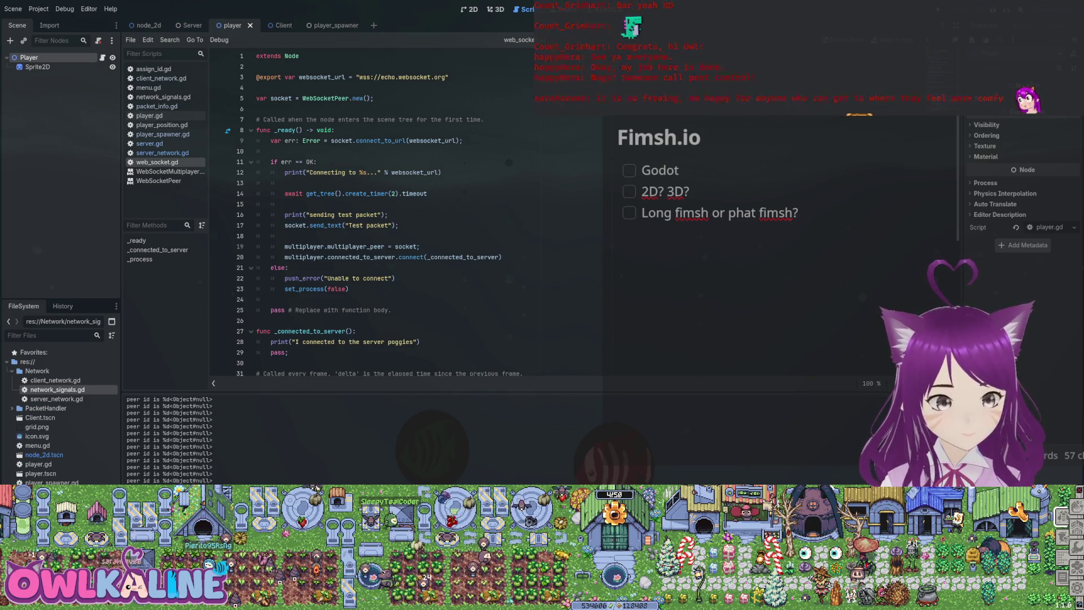
scroll(372, 214, "down", 7)
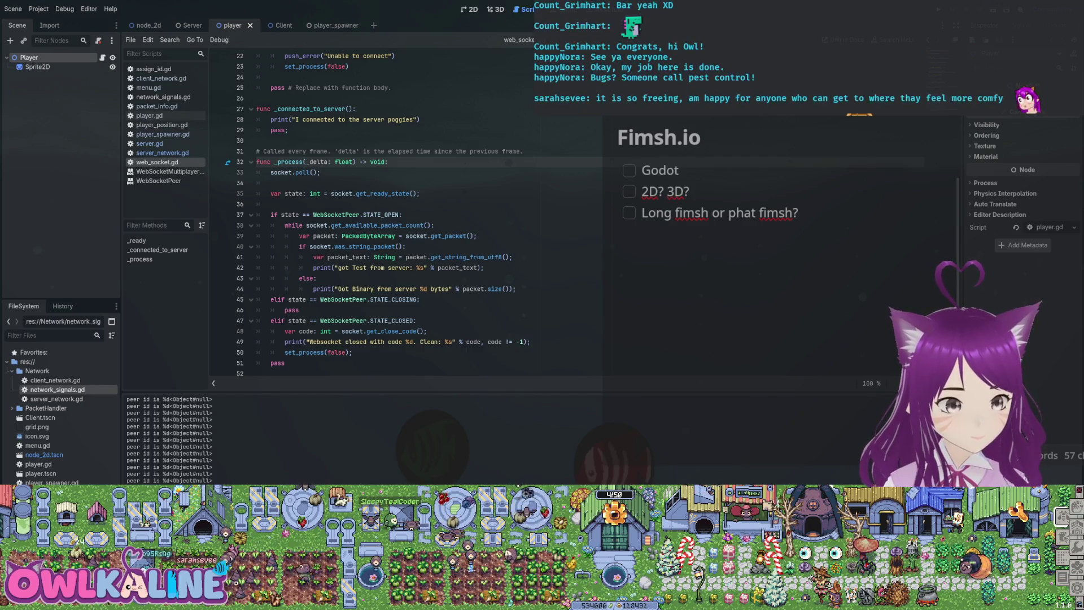
scroll(373, 215, "up", 3)
scroll(372, 215, "down", 3)
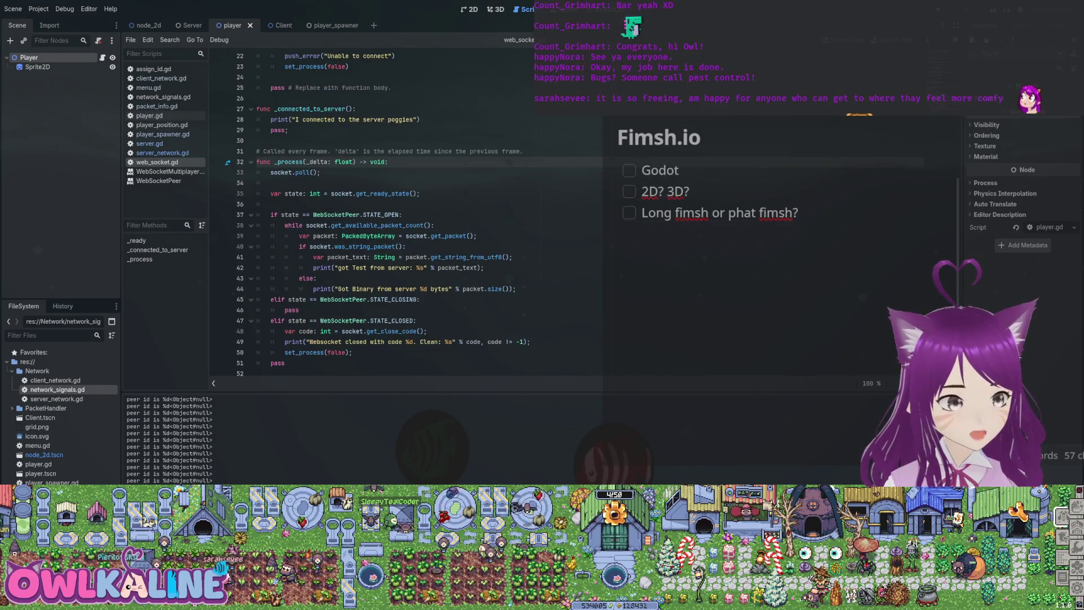
left_click(163, 152)
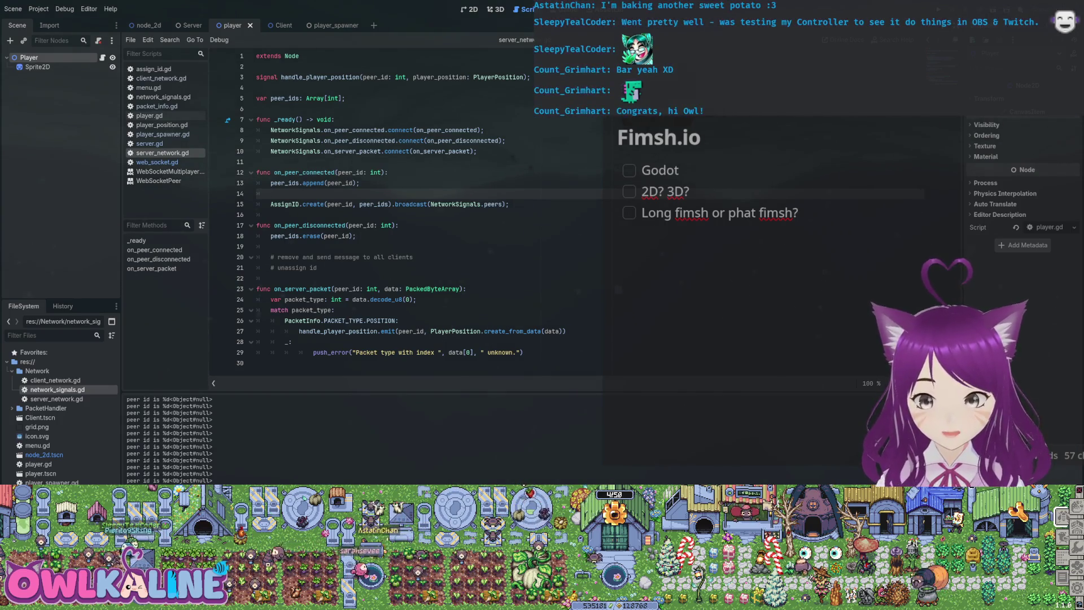
Look through player_position.gd, player_spawner.gd and player.gd, then show network_signals.gd at line 63.
left_click(359, 183)
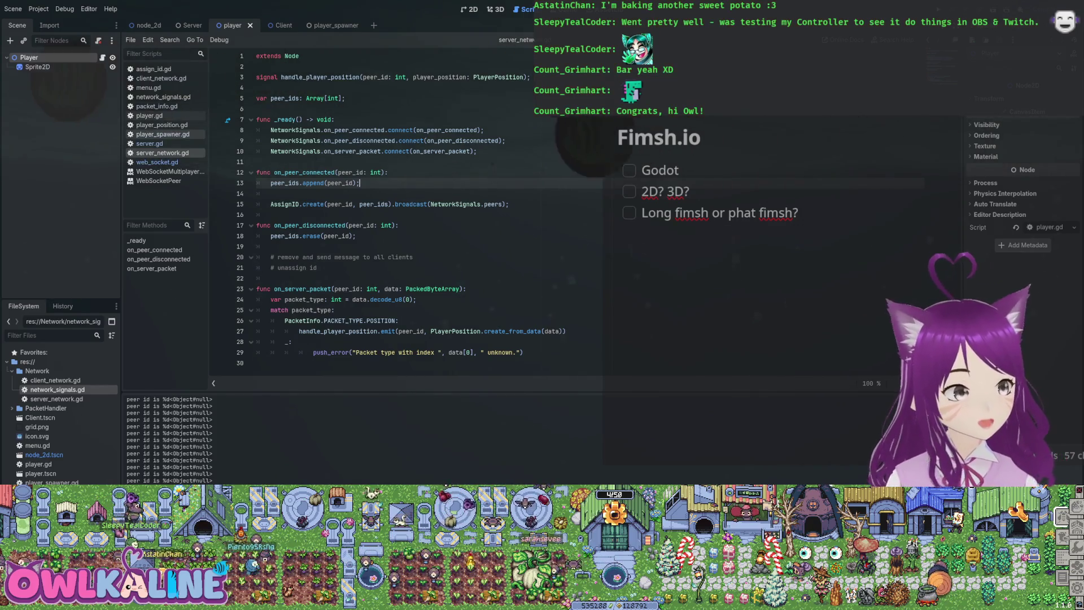
left_click(162, 124)
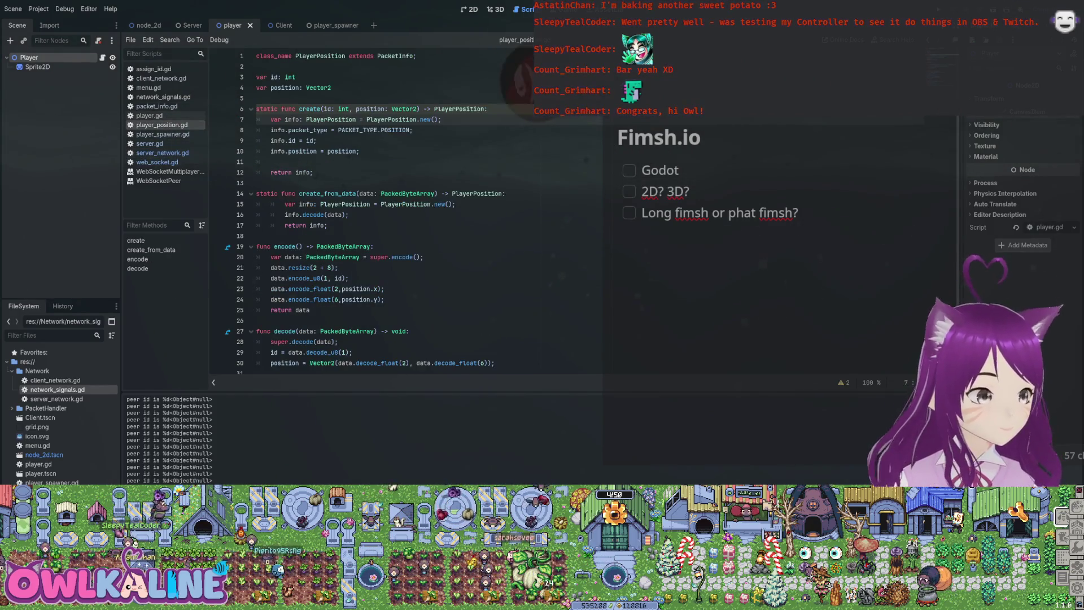
left_click(163, 134)
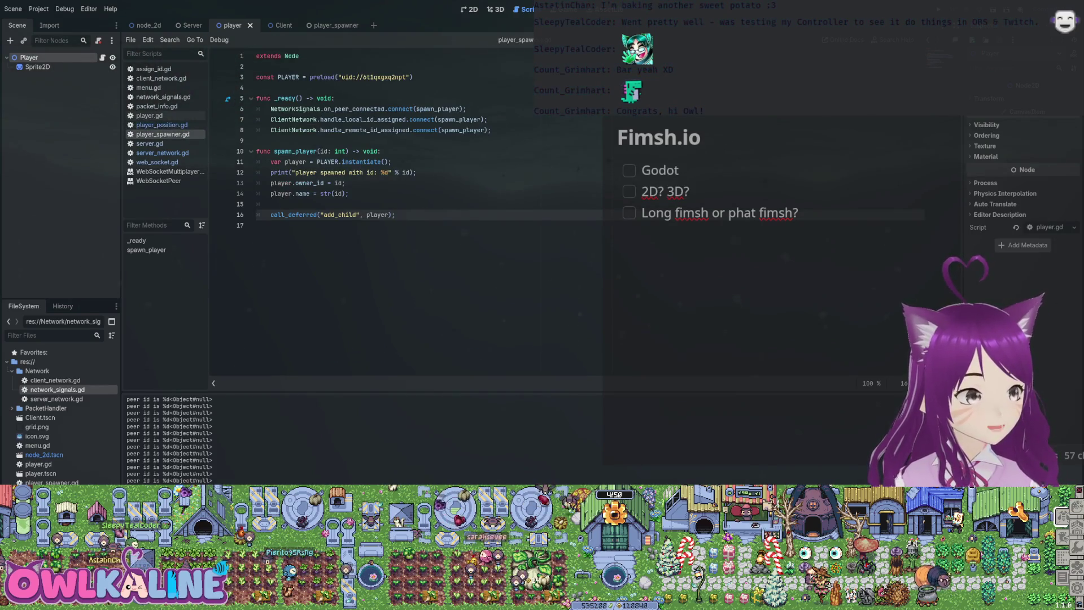
left_click(149, 115)
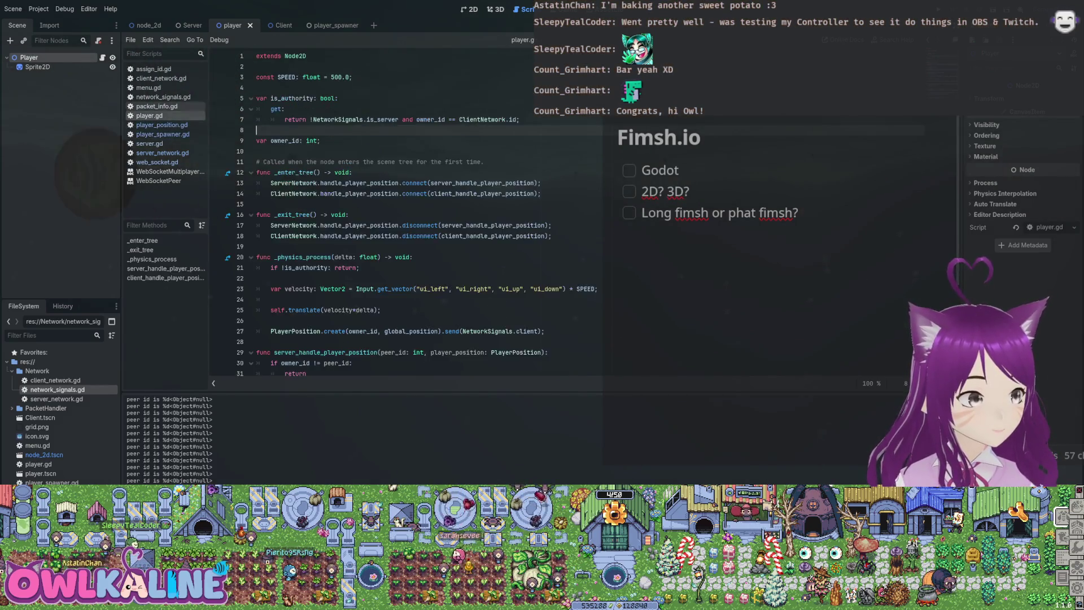
left_click(163, 96)
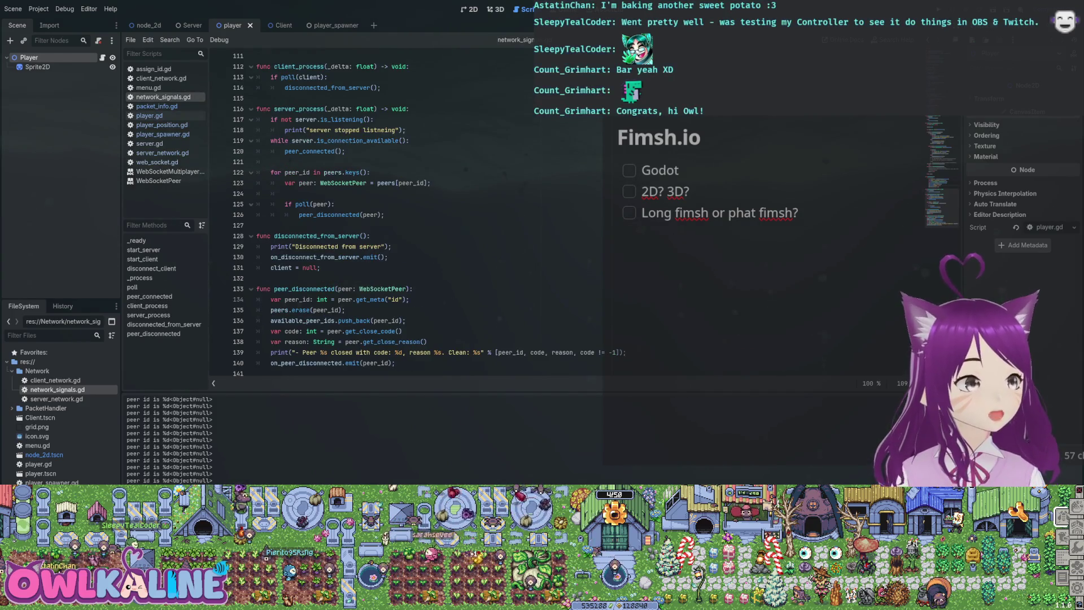
scroll(373, 215, "up", 5)
scroll(373, 215, "up", 11)
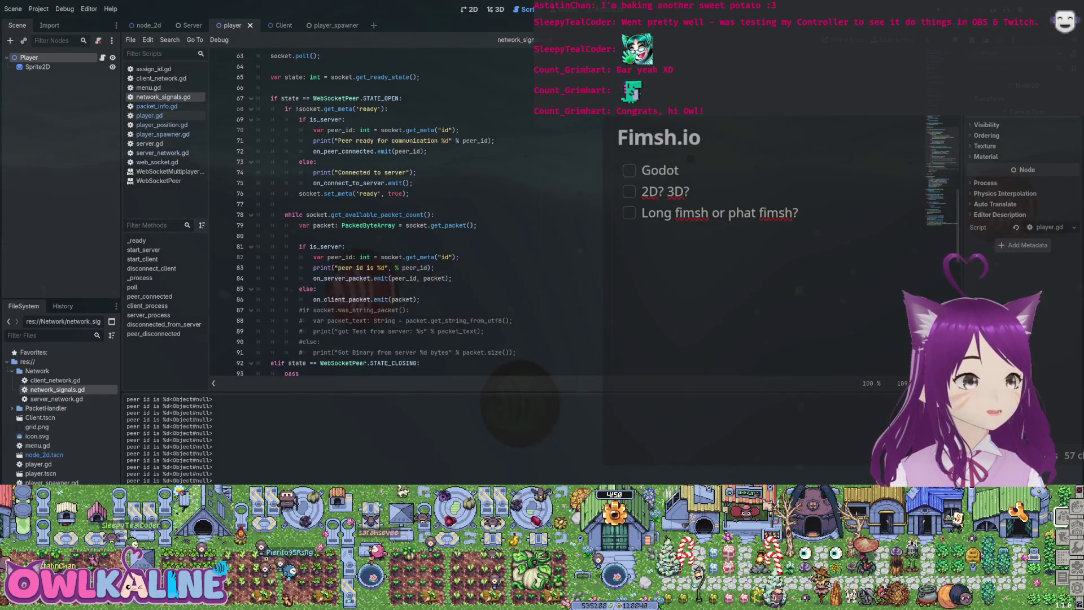
Delete the 'peer id is %d' debug print from network_signals.gd, then switch to the player_spawner scene.
triple_click(344, 268)
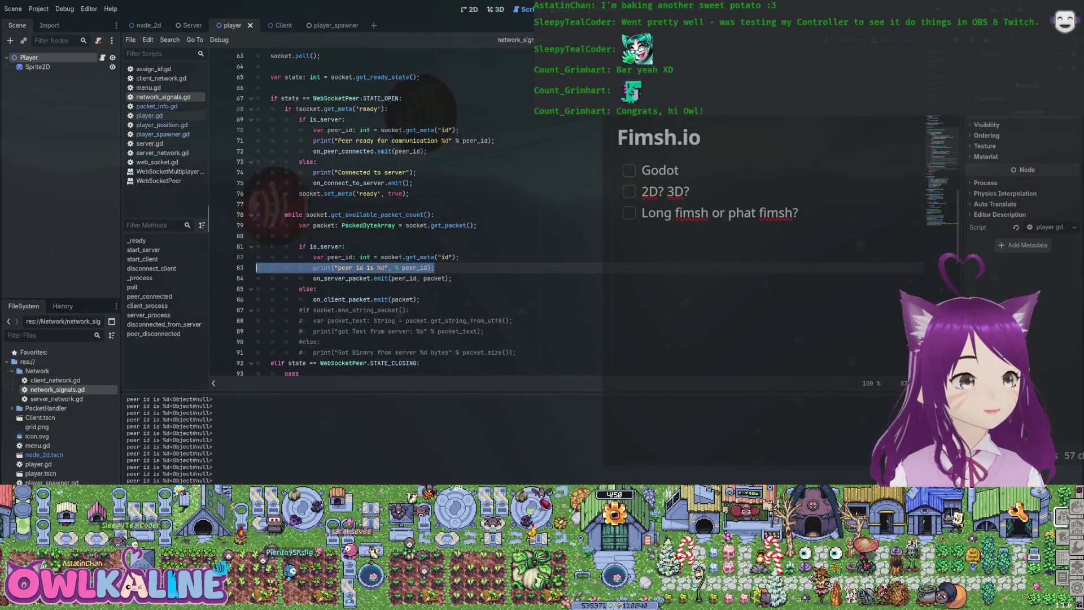
key("BackSpace")
key("BackSpace")
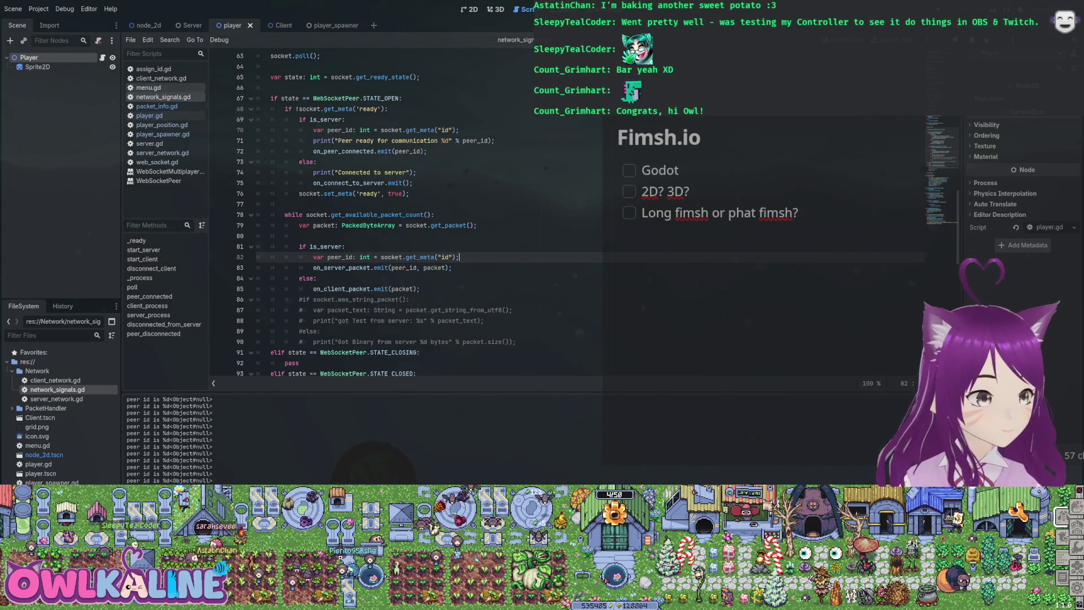
key("ctrl+Tab")
key("ctrl+Tab")
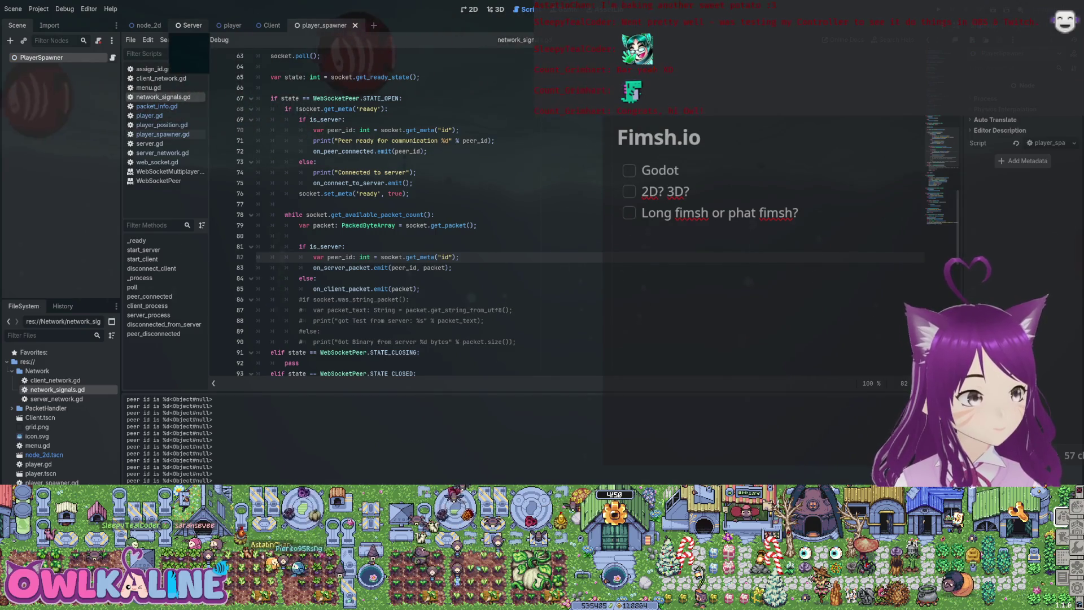
Switch to the node_2d scene and scroll network_signals.gd up to its signal declarations.
key("ctrl+Tab")
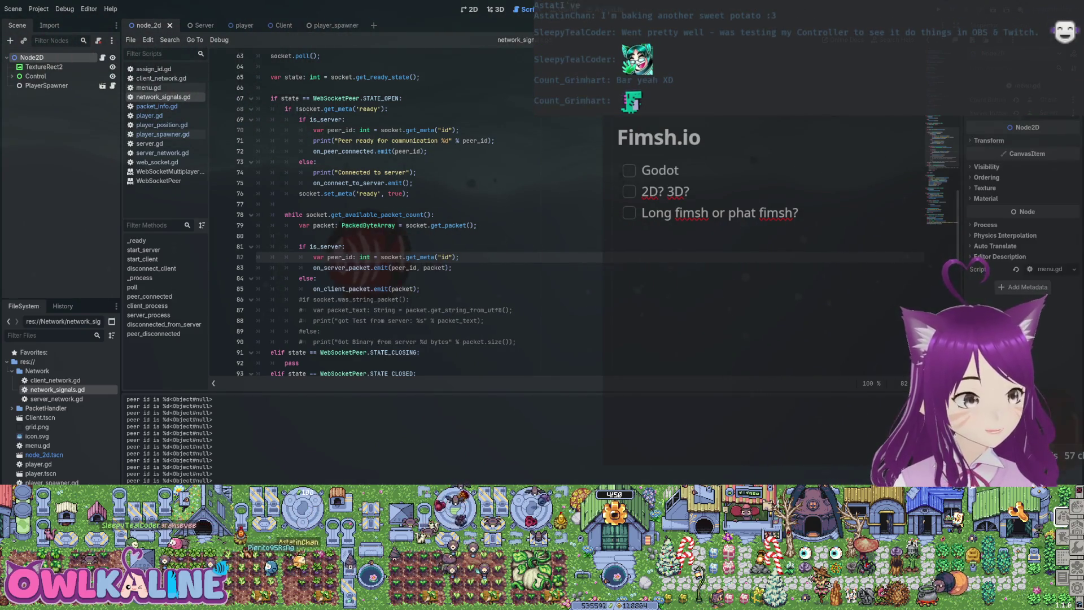
scroll(429, 214, "up", 15)
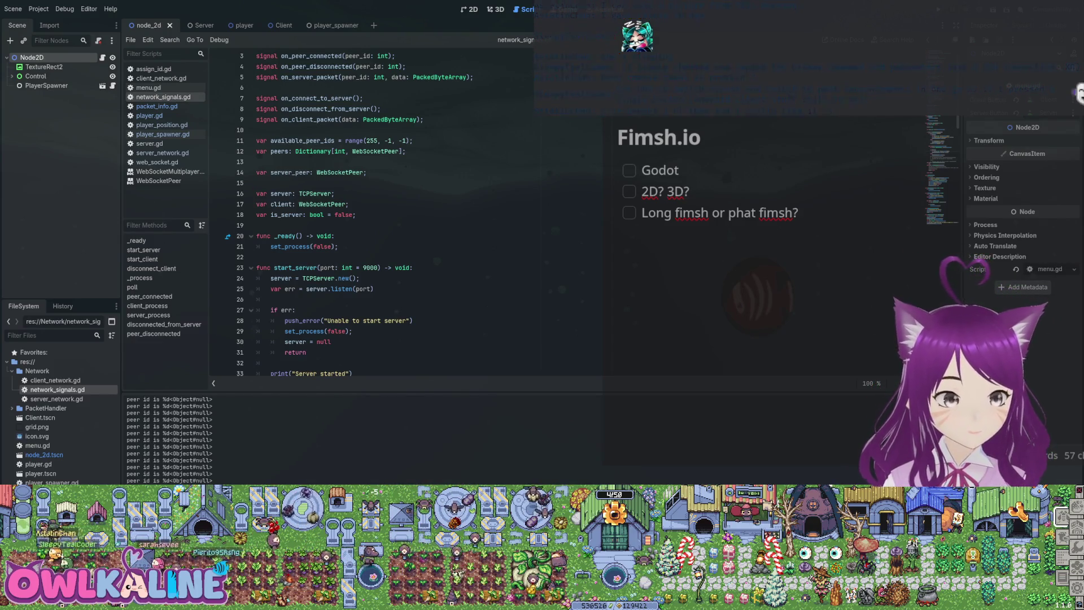
scroll(395, 215, "down", 10)
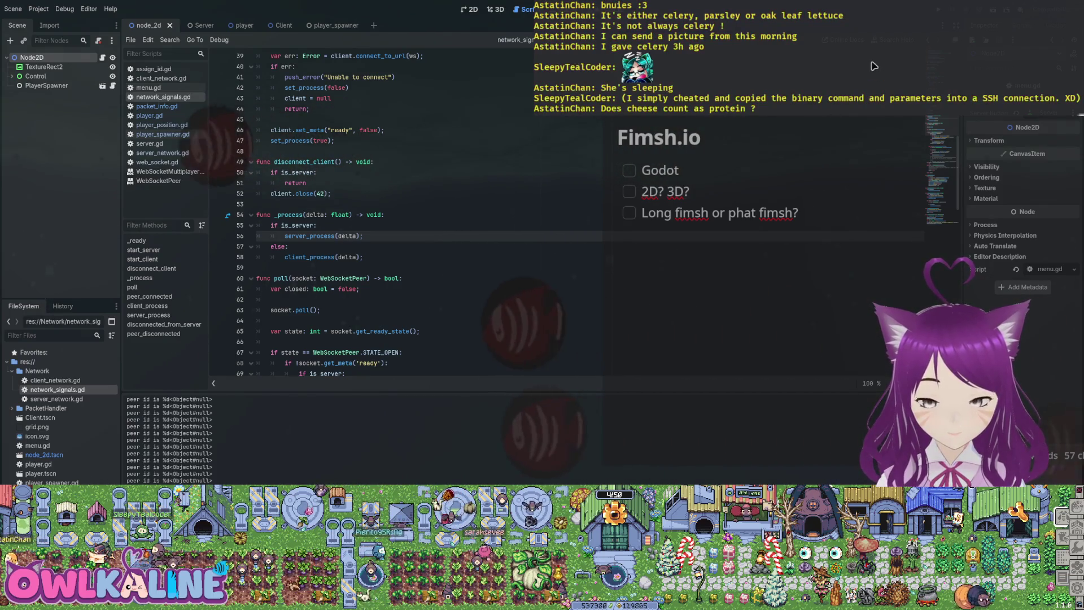
left_click(317, 225)
scroll(316, 225, "down", 3)
scroll(367, 214, "down", 15)
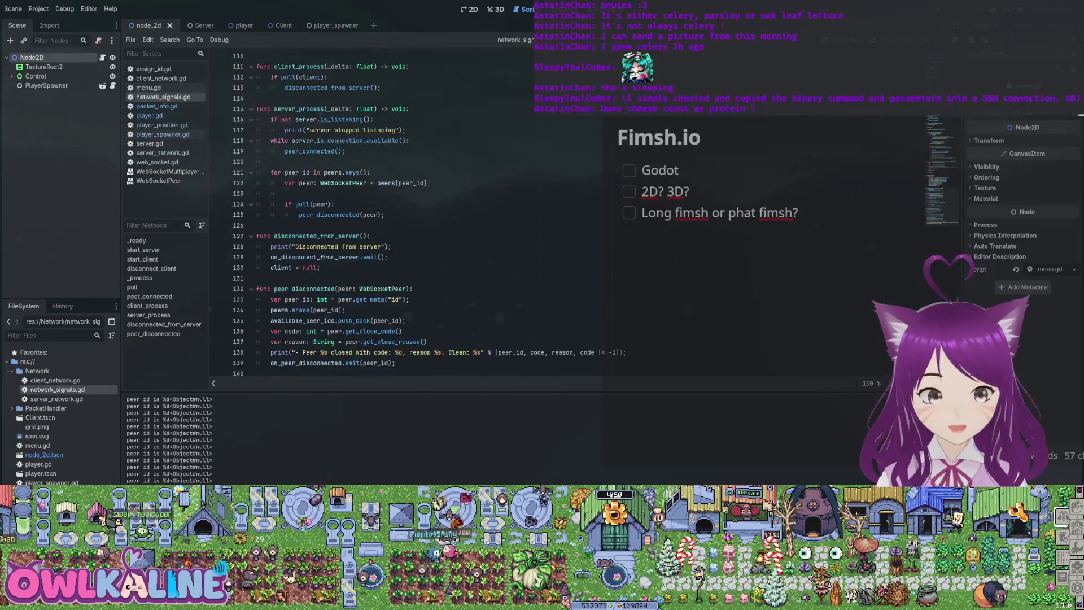
scroll(367, 215, "up", 20)
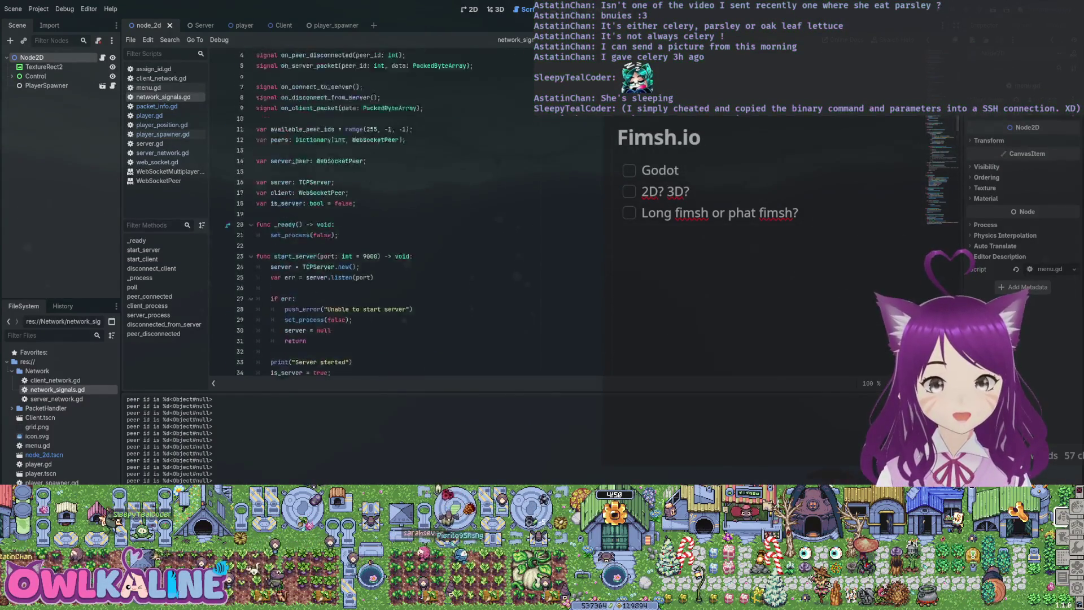
left_click(405, 172)
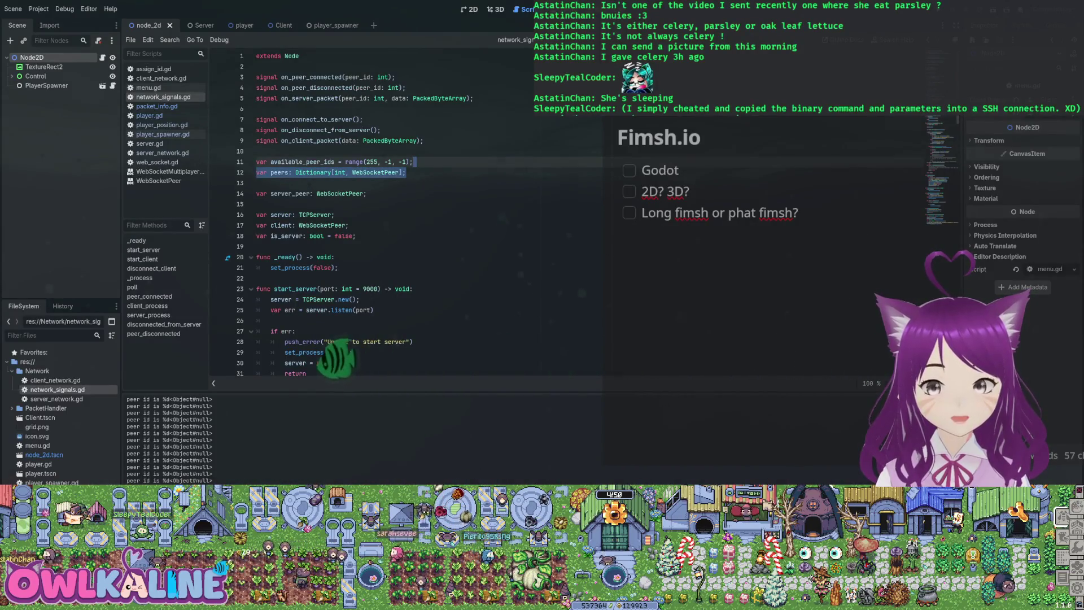
left_click(364, 119)
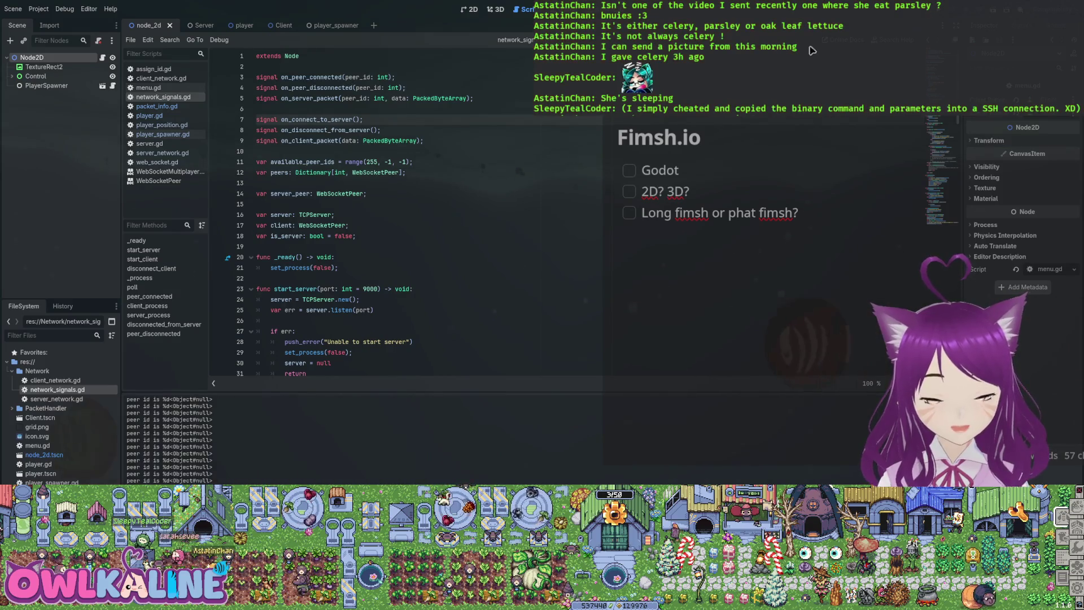
left_click(334, 215)
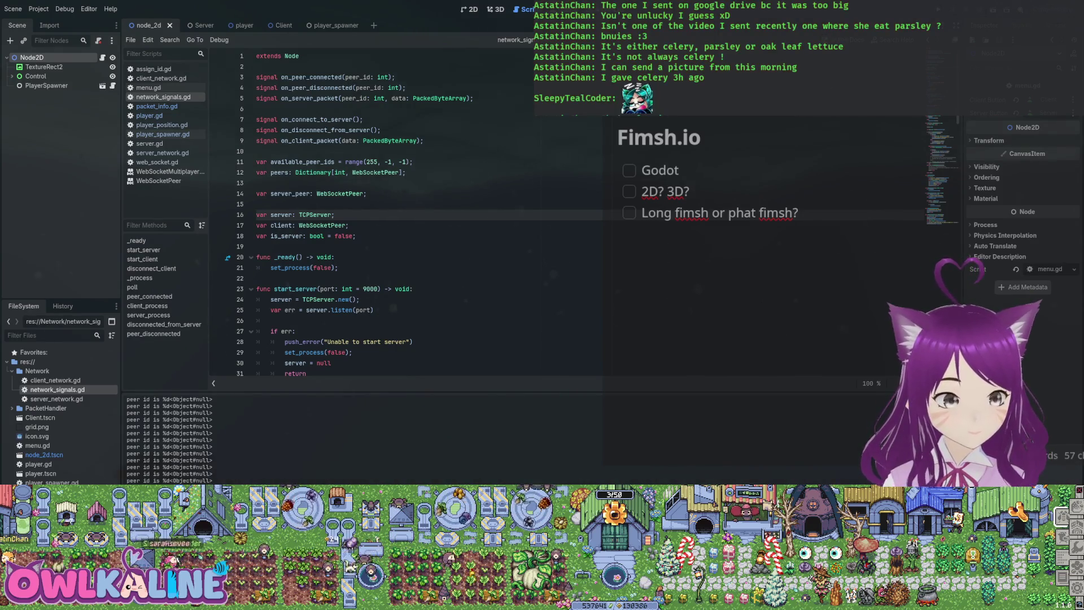
Place the caret after the WebSocketPeer declaration at the top of network_signals.gd.
left_click(367, 193)
Scroll through network_signals.gd's peer-handling functions, then open menu.gd.
scroll(395, 215, "down", 20)
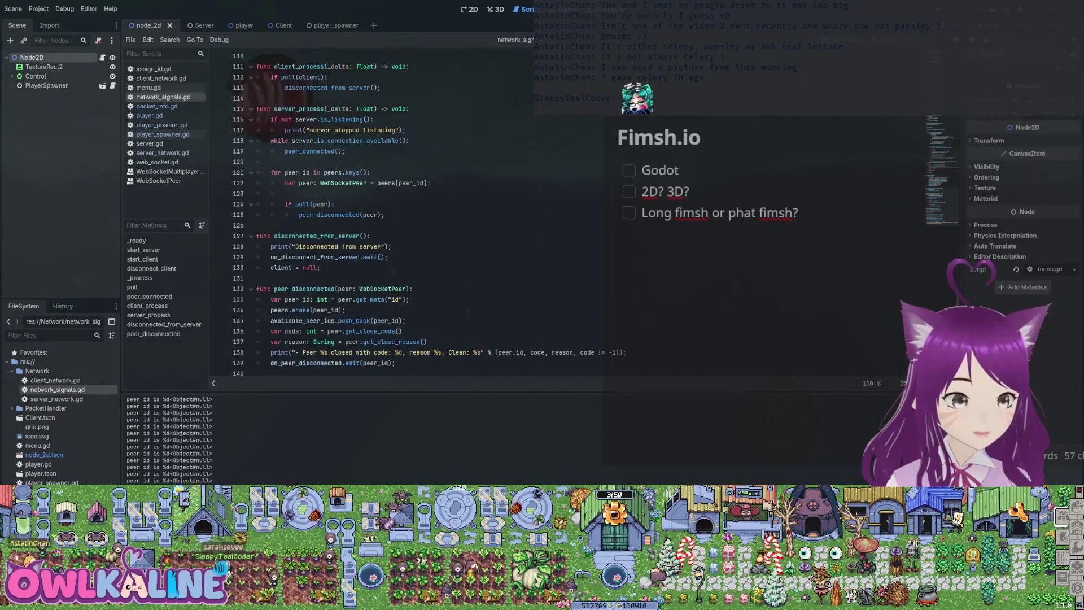
left_click(148, 88)
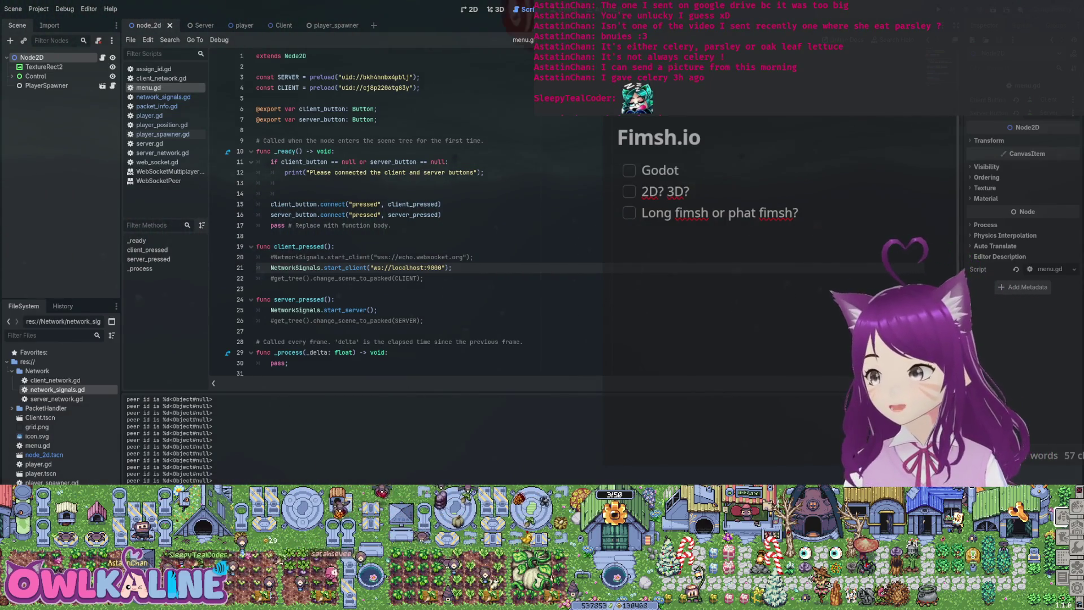
Check menu.gd's client_button connection and the PlayerSpawner node, then collapse Network and select res://.
left_click(347, 204)
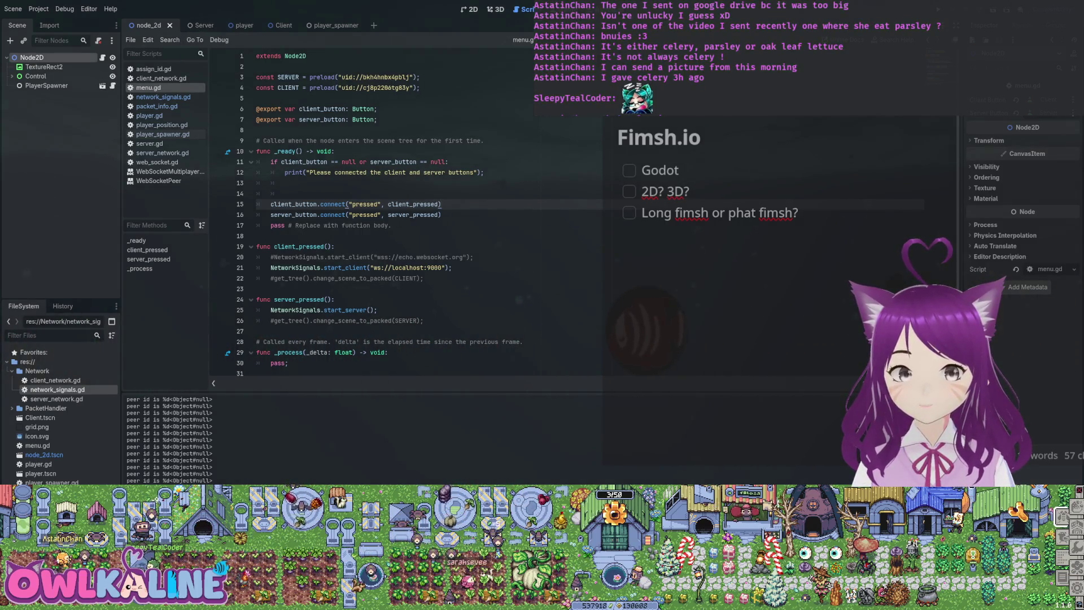
left_click(46, 85)
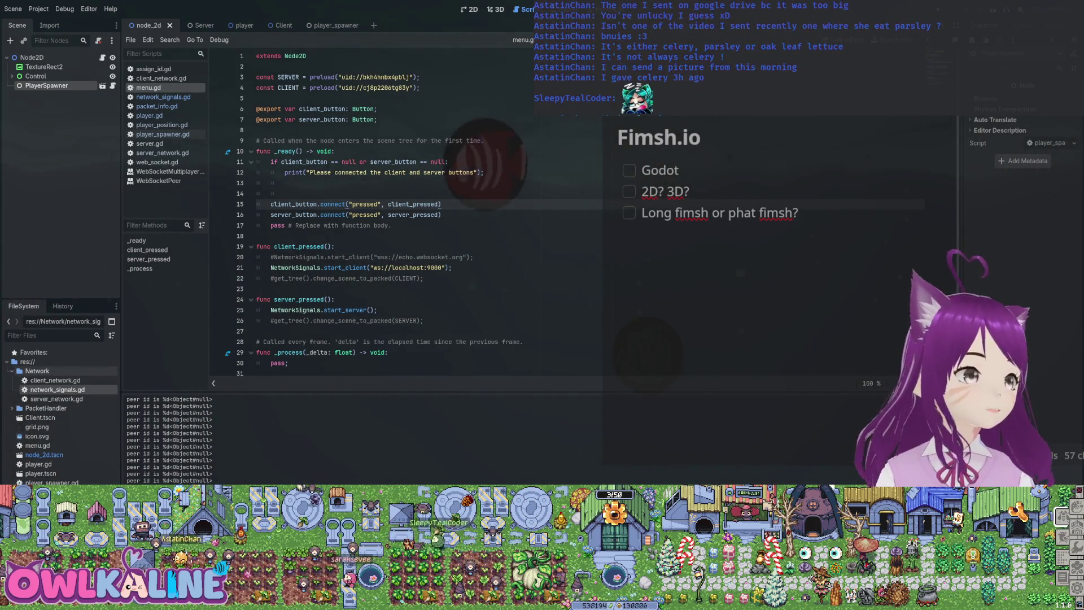
left_click(11, 371)
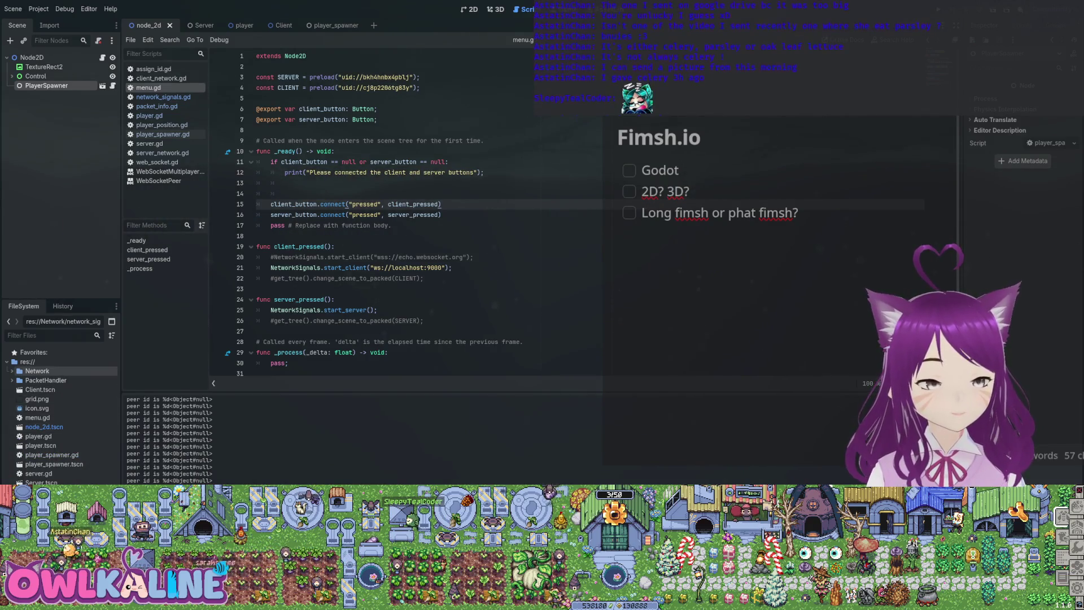
left_click(28, 361)
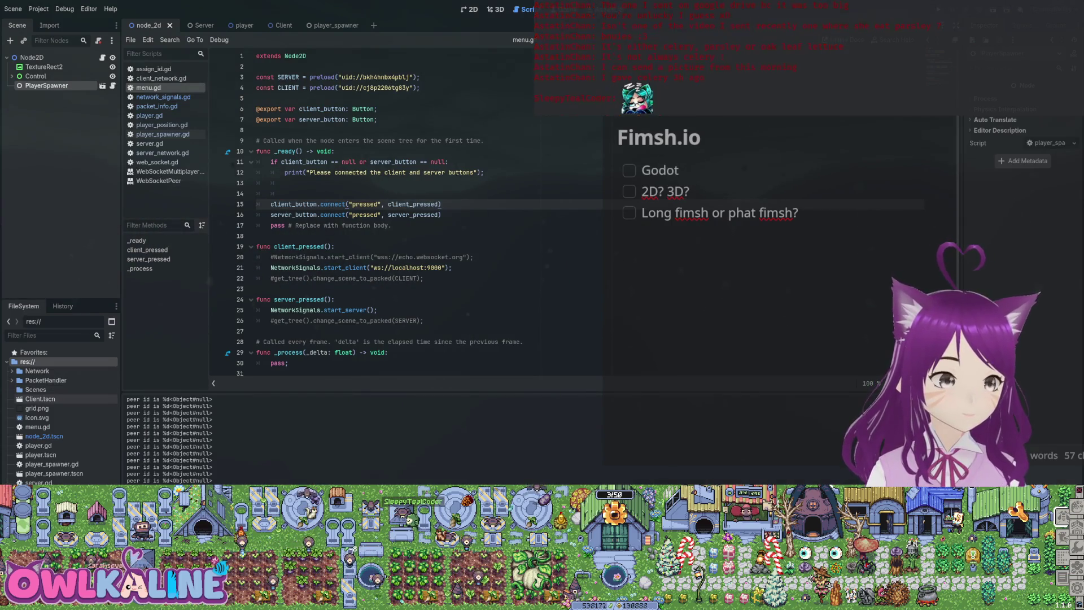
Move player_spawner.tscn and player_spawner.gd into the Scenes folder.
left_click(53, 473)
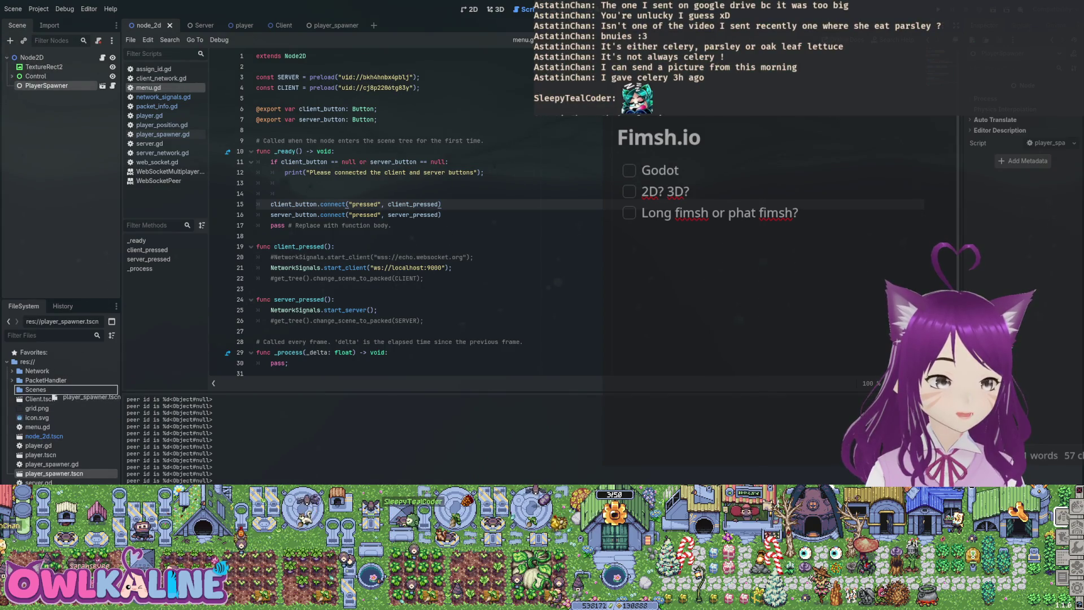
left_click_drag(35, 390, 36, 389)
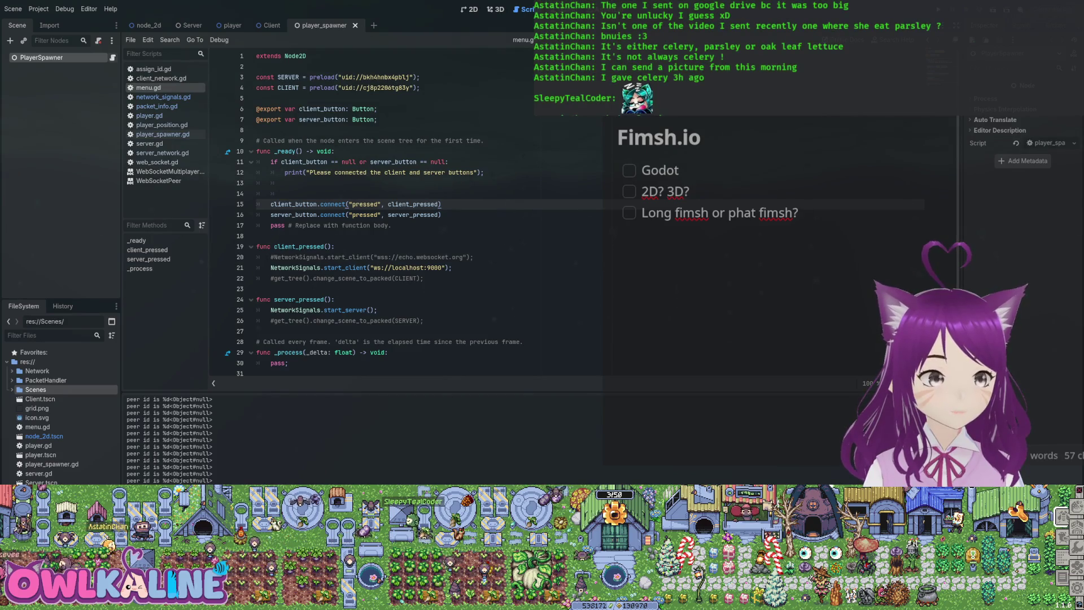
left_click(51, 464)
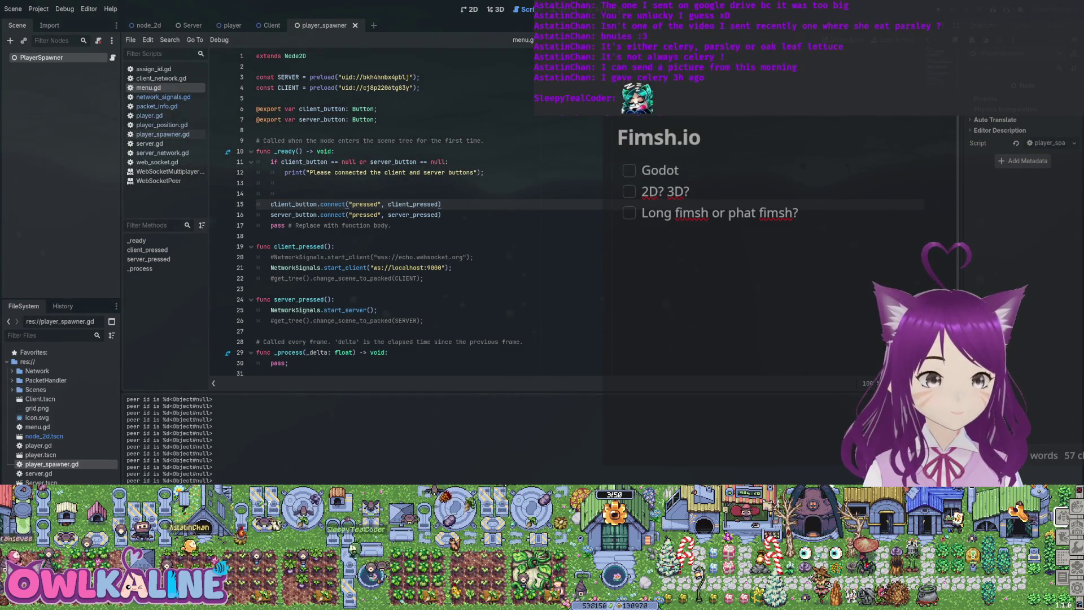
left_click(36, 390)
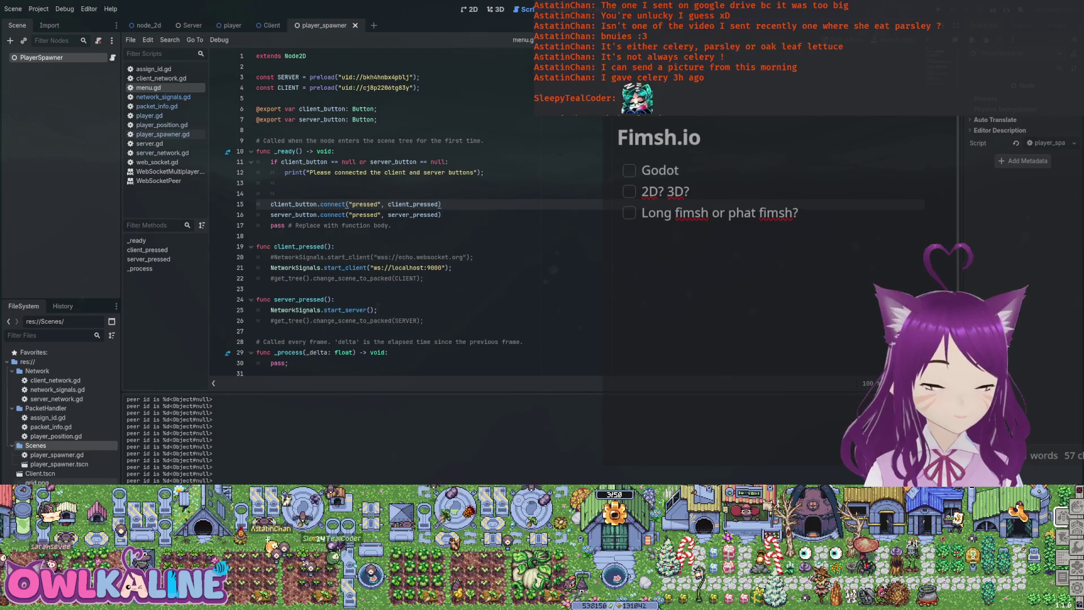
Open Client.tscn and show it on the 2D canvas.
left_click(40, 473)
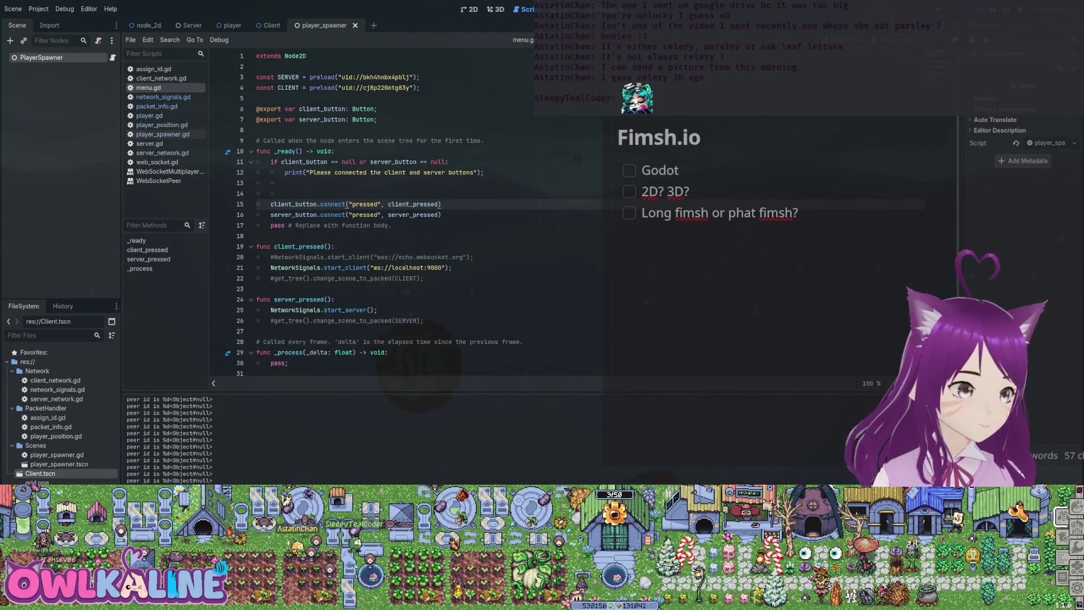
key("Return")
left_click(472, 10)
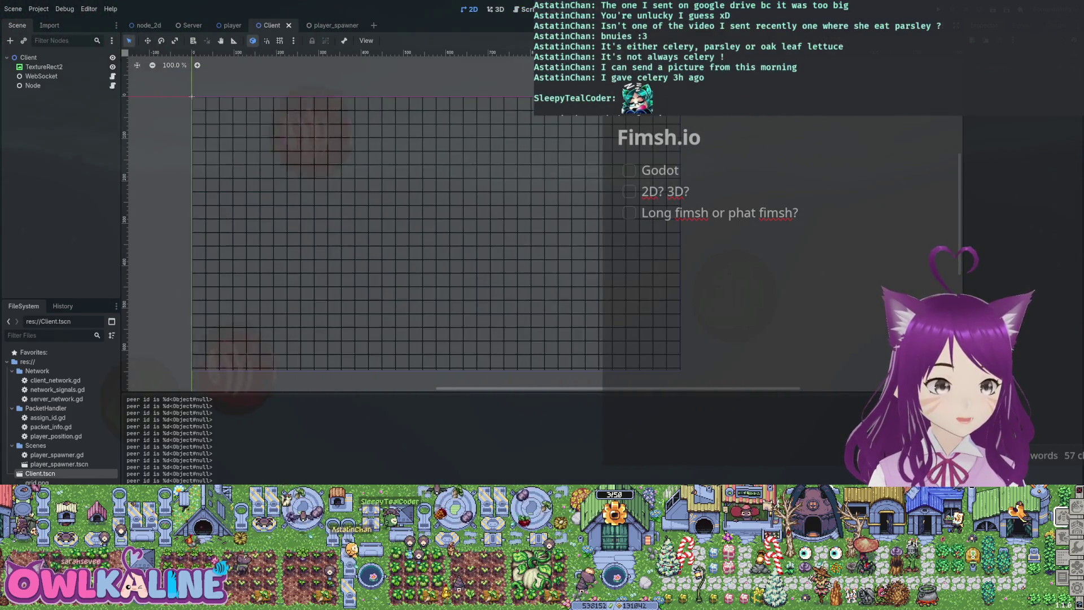
Select the Client root node, run the game, stop it, and return to the node_2d scene.
left_click(28, 57)
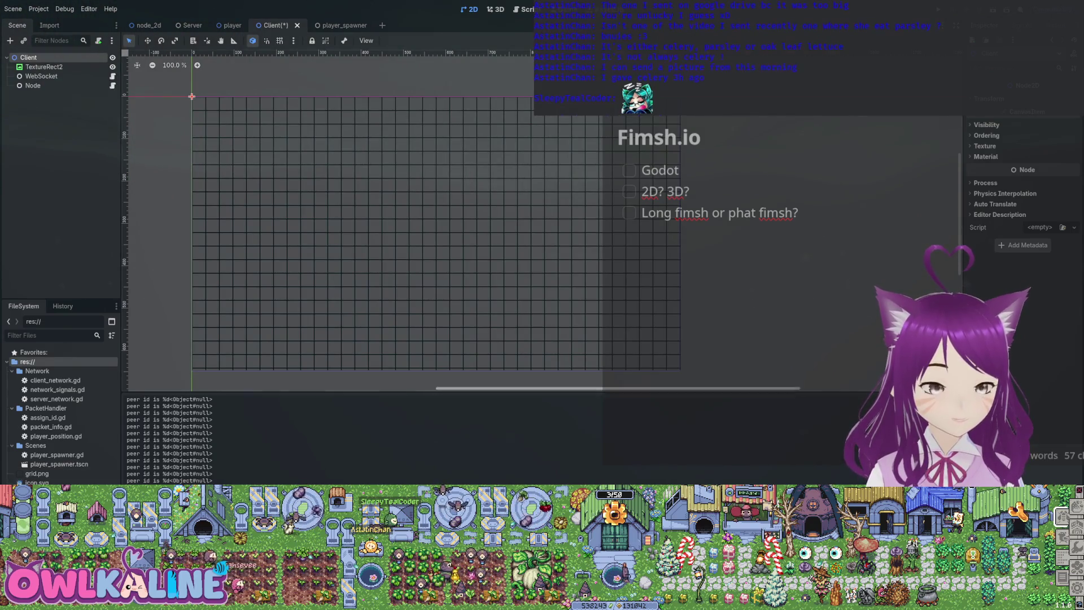
key("F5")
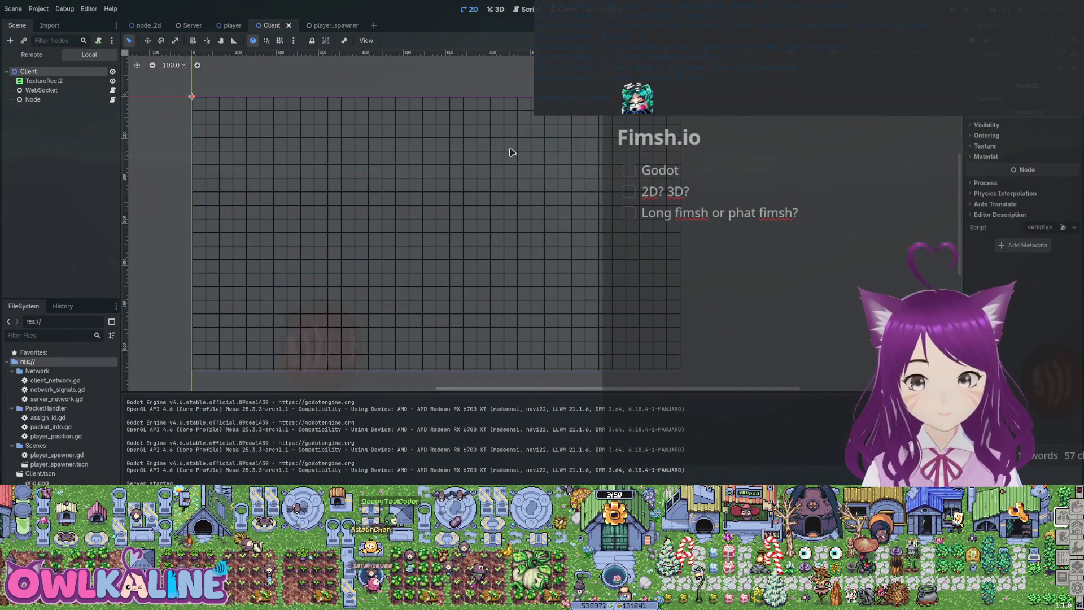
key("F8")
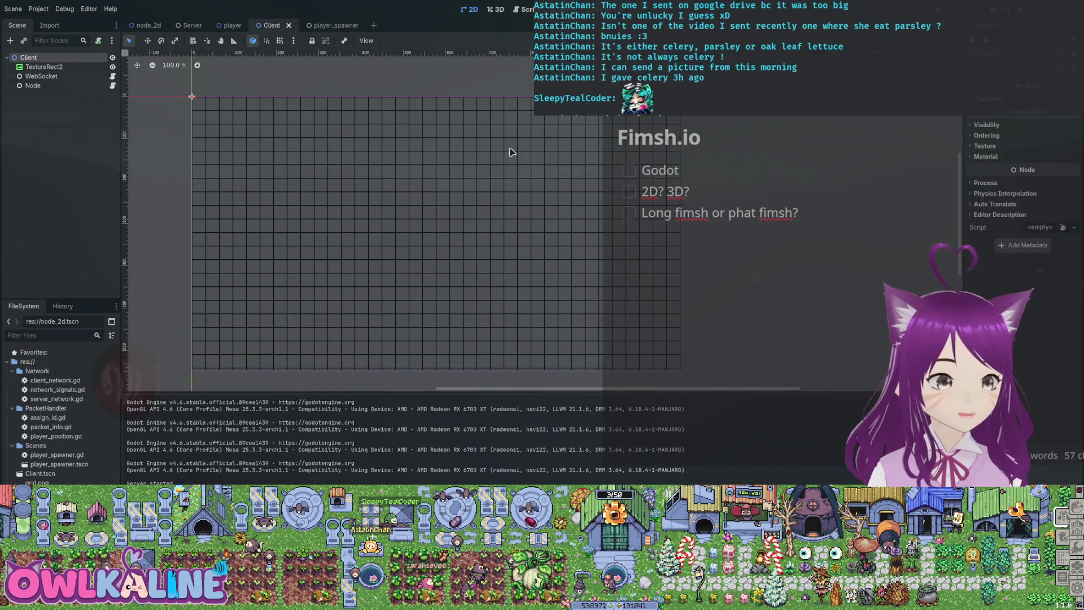
key("ctrl+Tab")
key("ctrl+Tab")
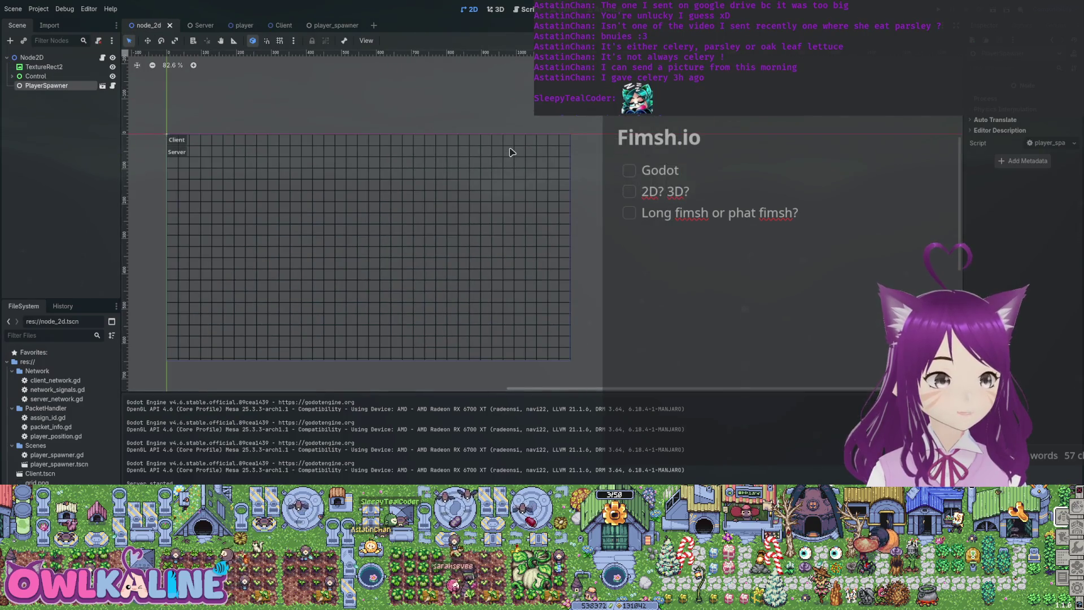
Rename node_2d.tscn to main.tscn and move player.gd into the Scenes folder.
key("Up")
key("Up")
key("Up")
key("Down")
key("Down")
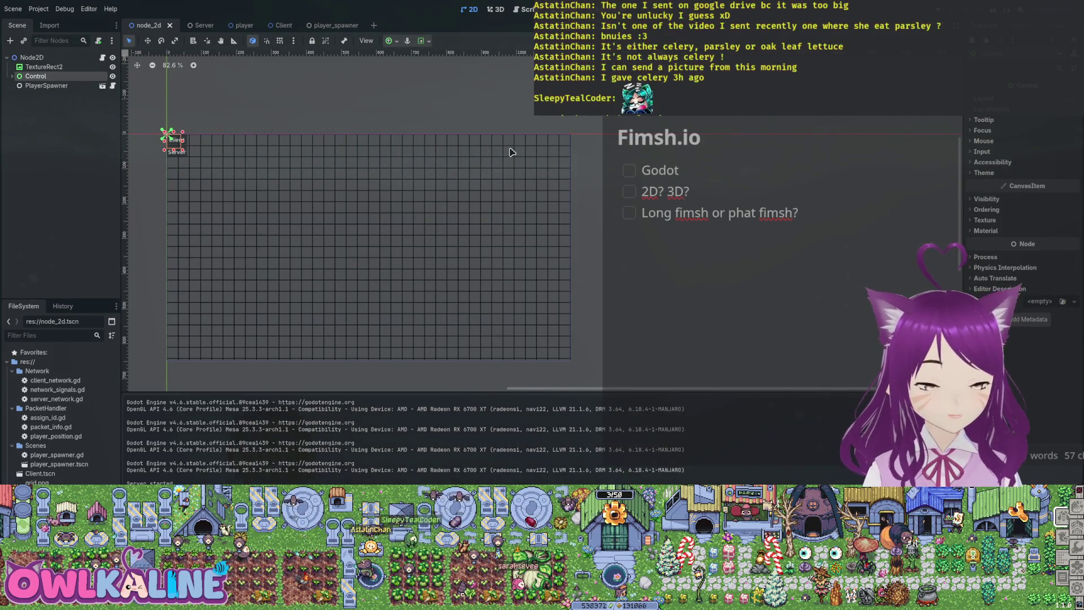
key("Return")
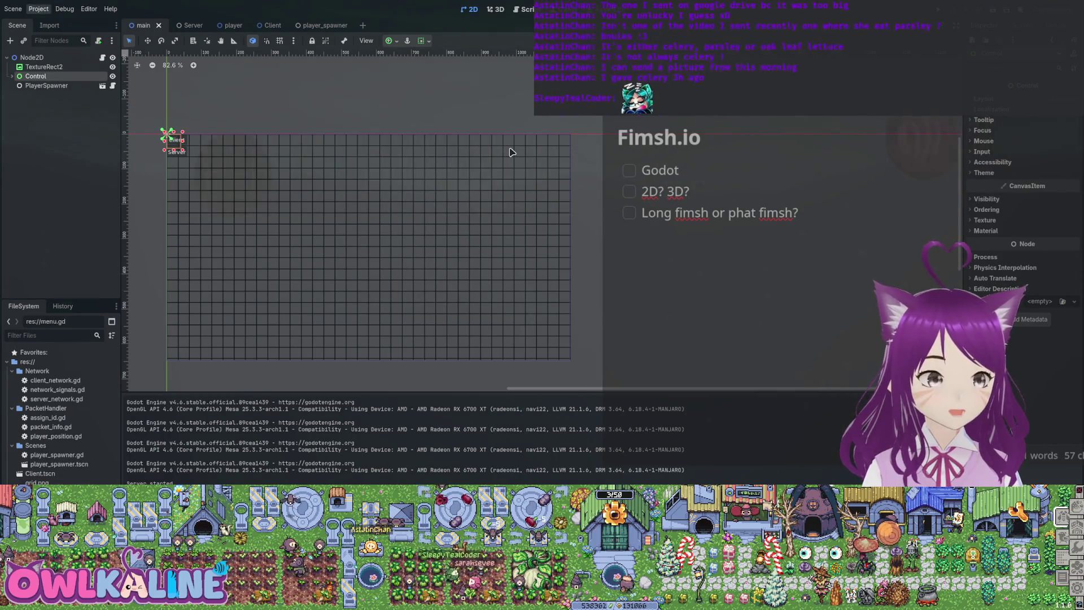
left_click_drag(45, 529, 68, 457)
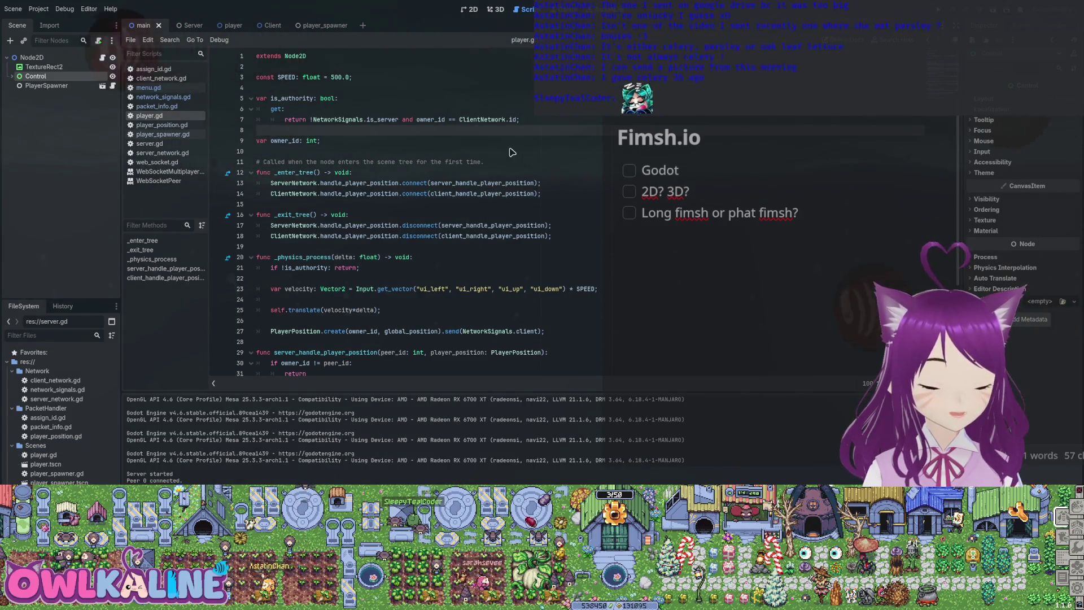
Step back through menu.gd to server.gd and scroll over its code.
key("alt+Left")
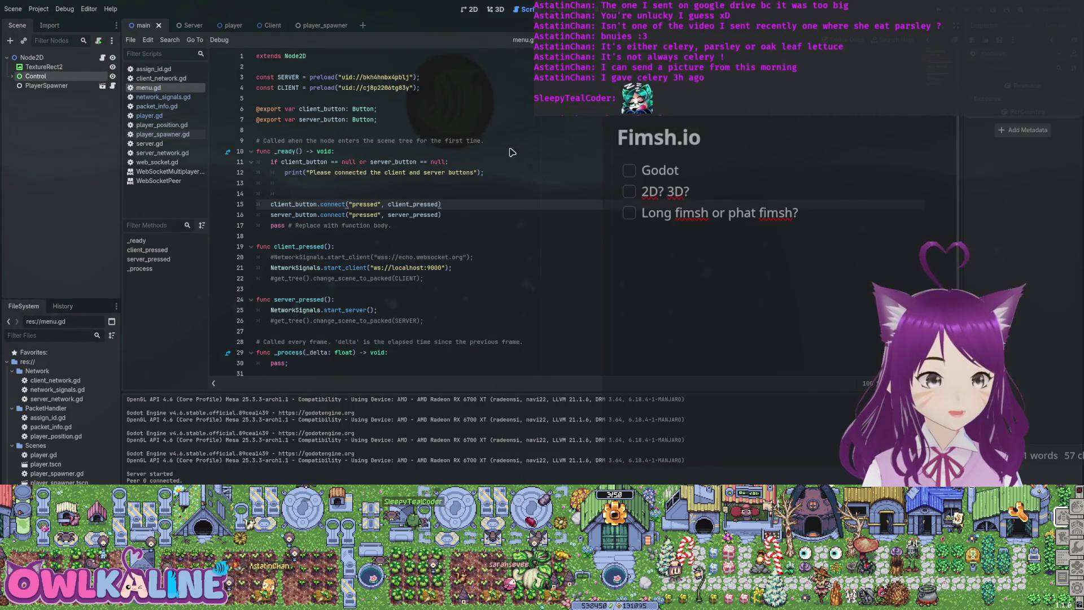
key("alt+Left")
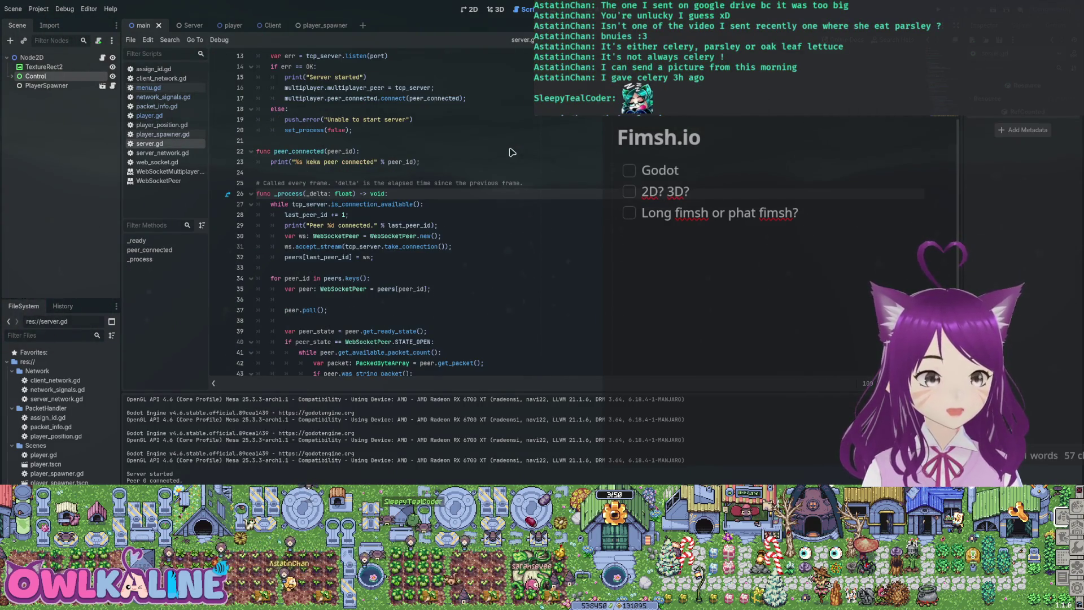
scroll(512, 152, "up", 4)
scroll(512, 152, "down", 8)
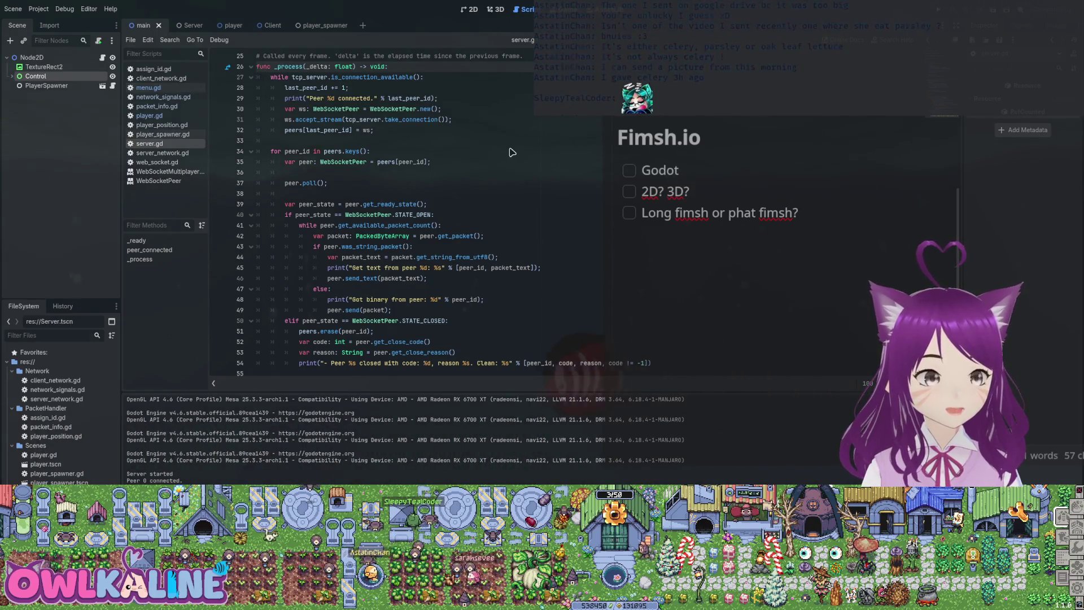
View the Server scene in the 2D editor, then return to the server.gd script.
key("ctrl+Tab")
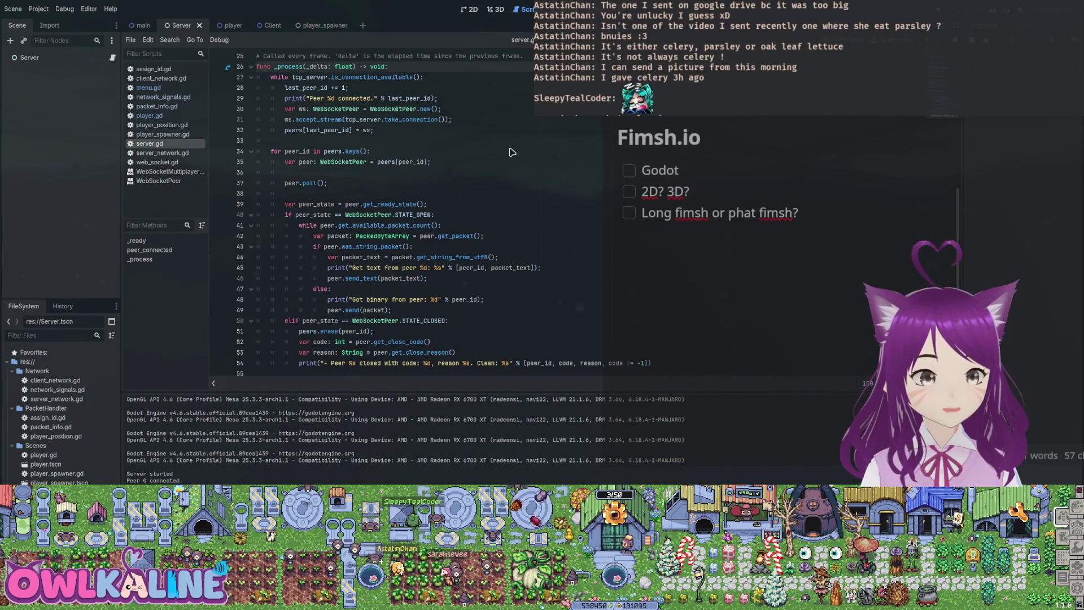
key("ctrl+F1")
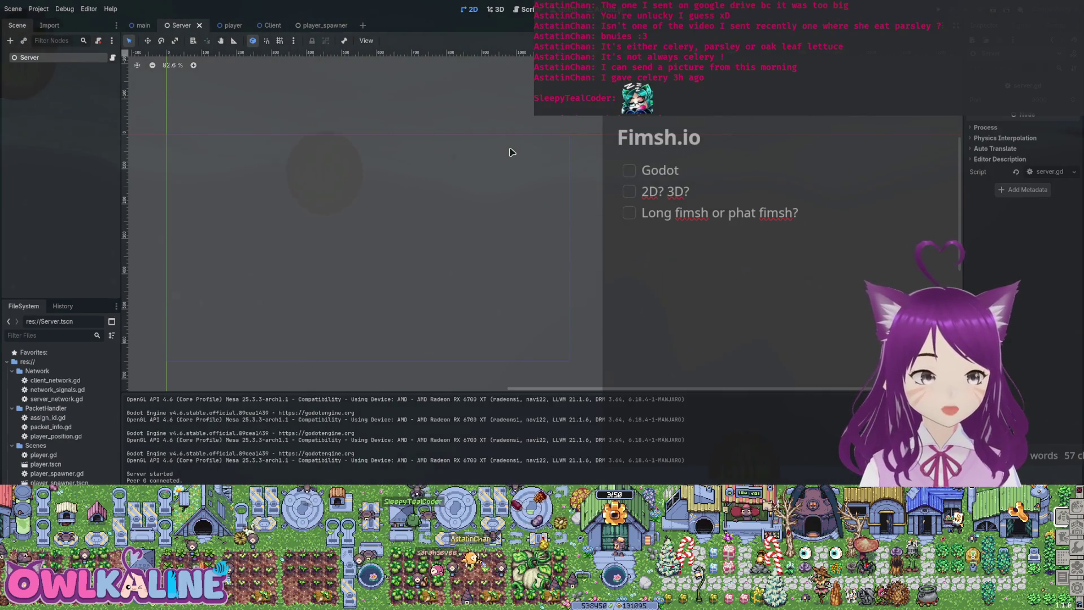
key("ctrl+F3")
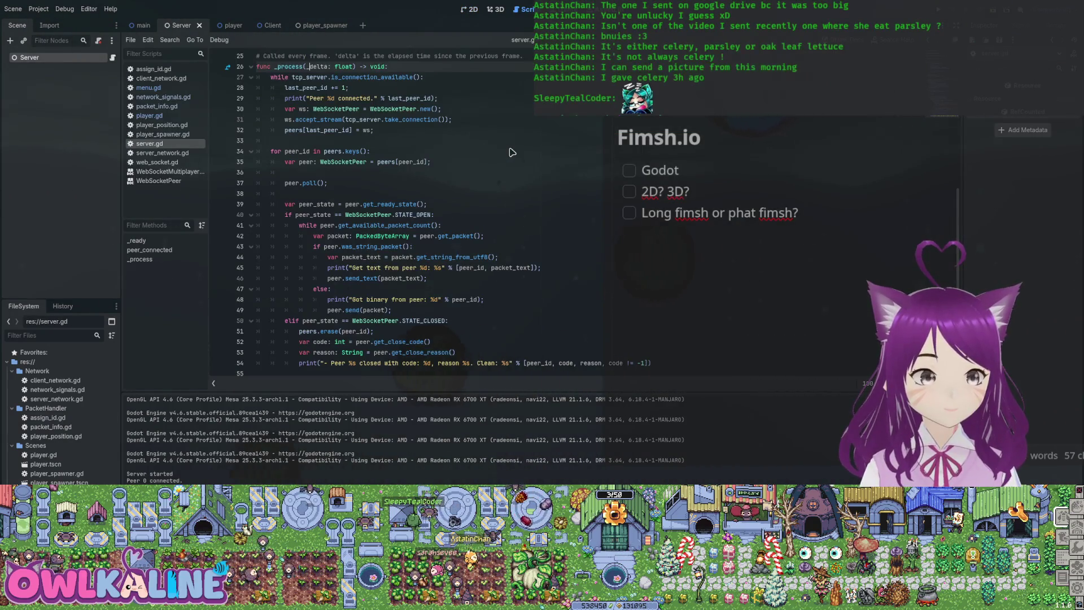
scroll(512, 152, "up", 8)
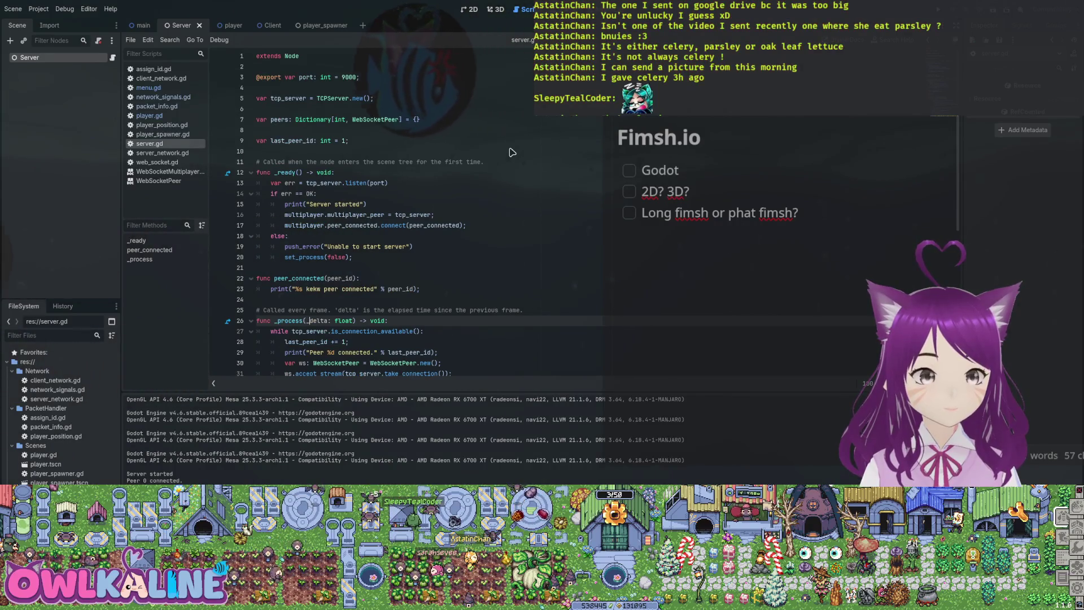
scroll(512, 153, "down", 5)
scroll(512, 152, "up", 5)
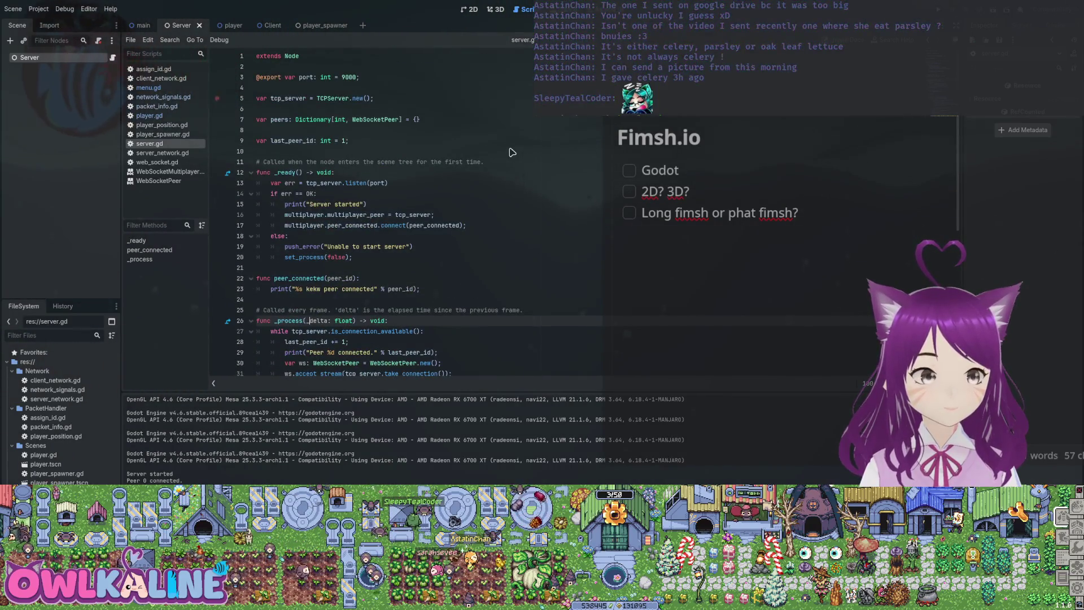
Switch back to the main scene, glance at menu.gd, and return to line 13 of server.gd.
key("ctrl+shift+Tab")
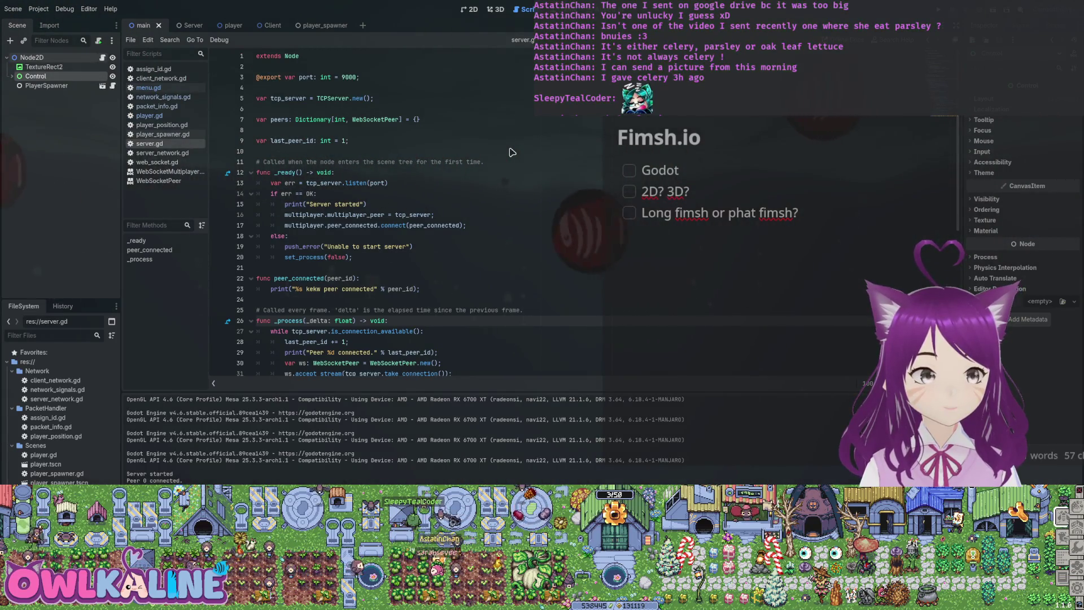
key("alt+Left")
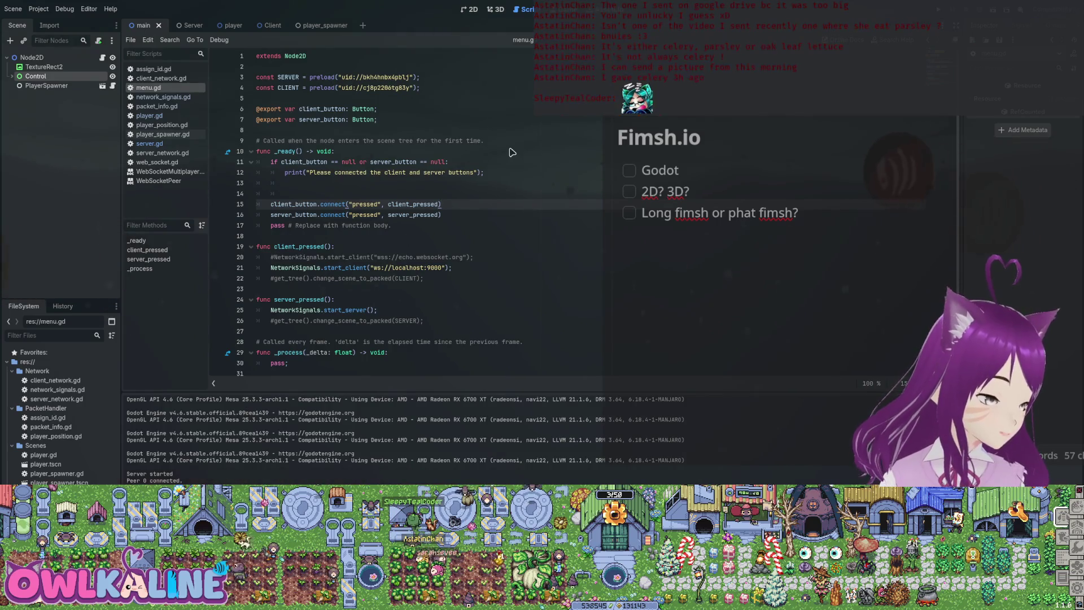
key("alt+Right")
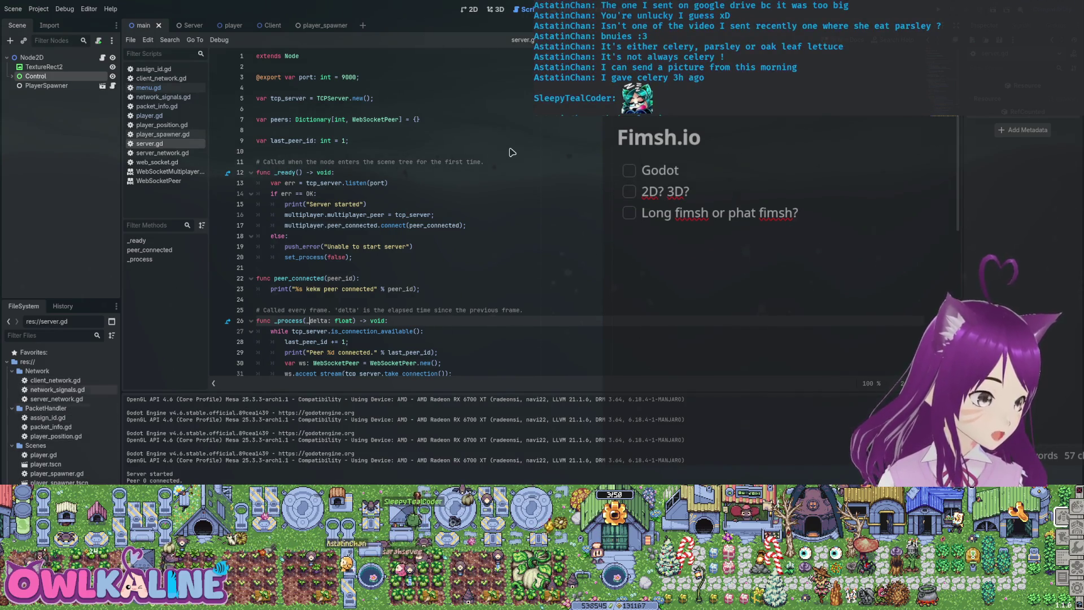
key("Up")
key("Up")
key("Up")
key("End")
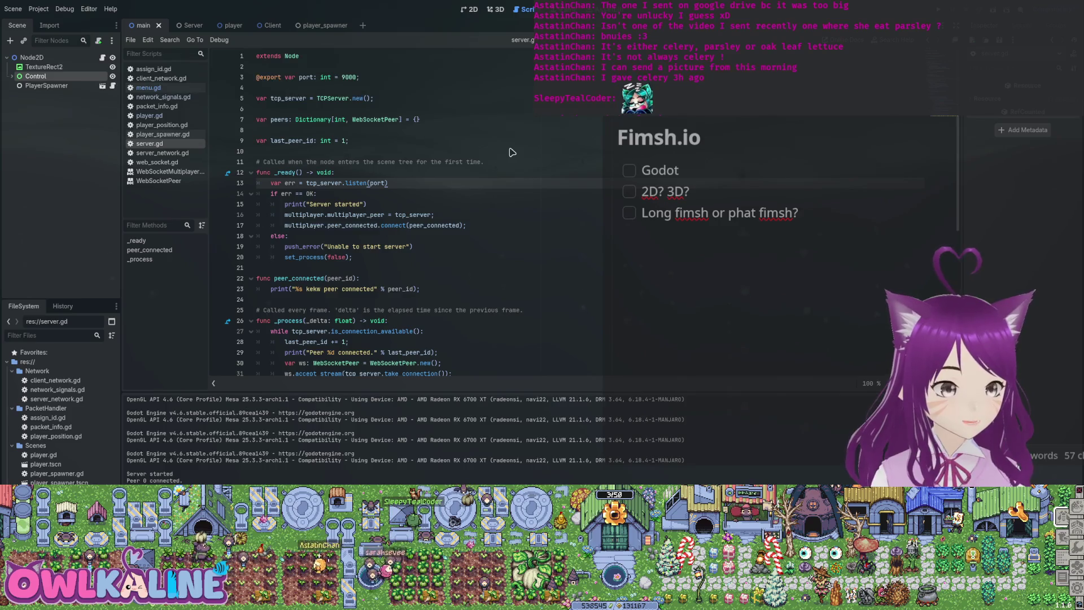
scroll(511, 152, "down", 8)
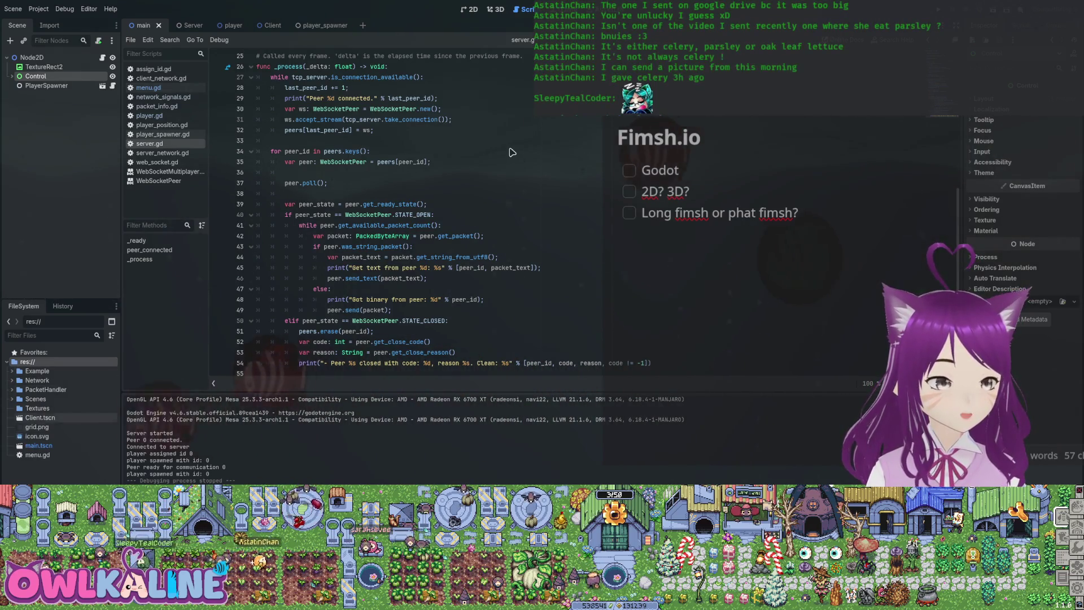
Move icon.svg into the Textures folder, open the Client scene, and return to server.gd.
left_click_drag(37, 435, 56, 410)
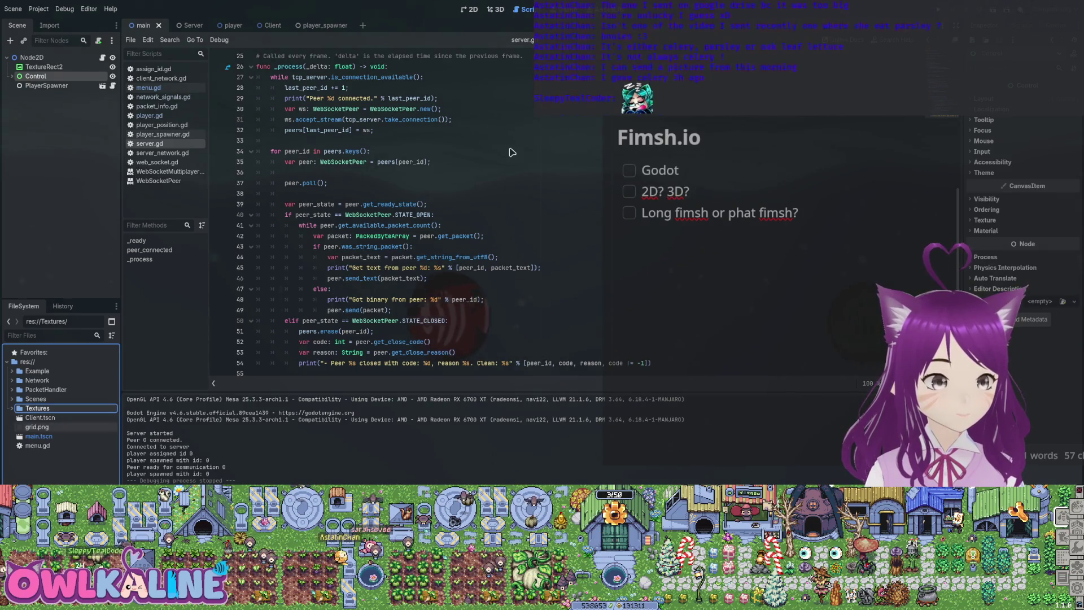
key("Down")
key("Down")
key("Down")
key("Up")
key("Up")
key("Up")
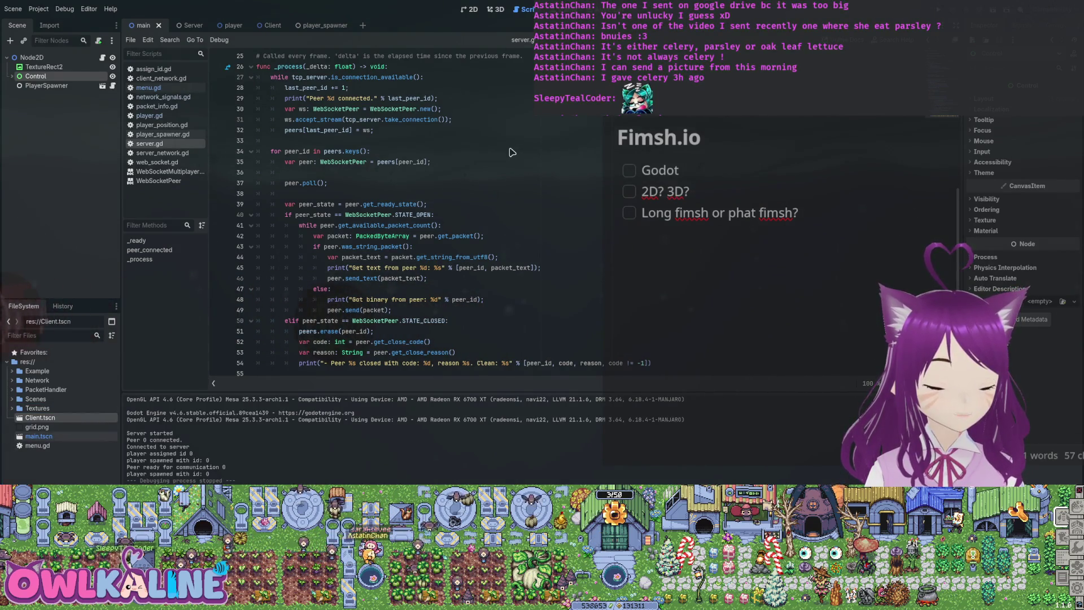
key("Return")
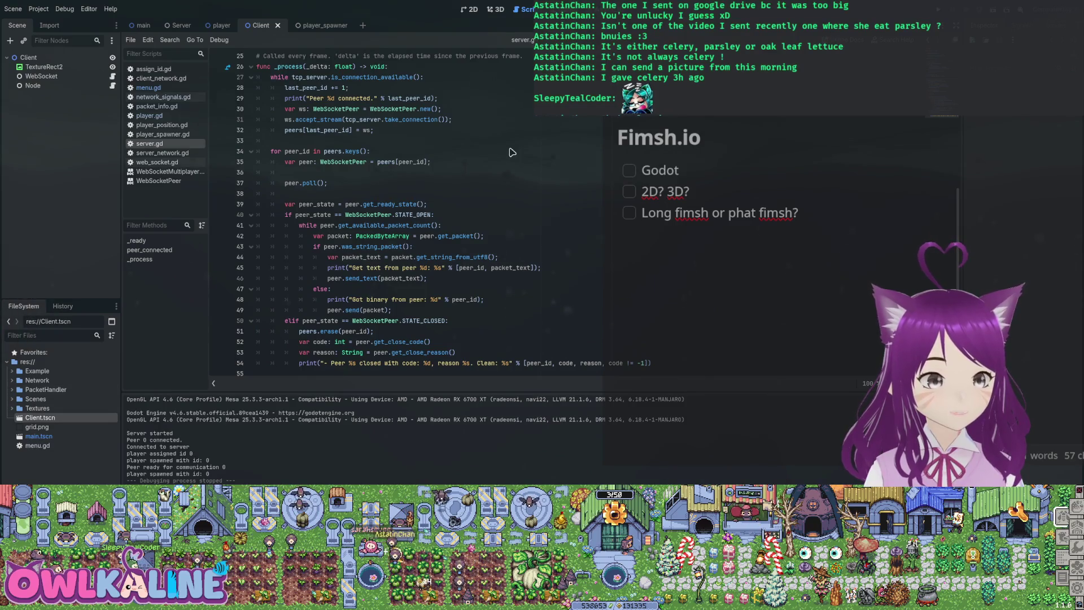
key("ctrl+F1")
key("ctrl+F2")
key("ctrl+F3")
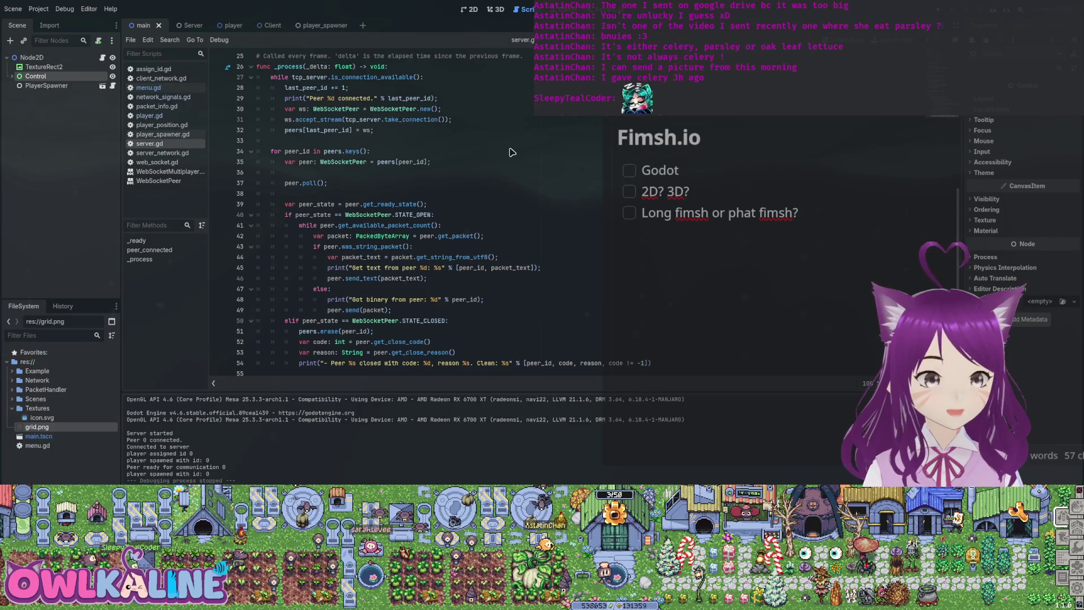
Collapse the Textures folder, run the project, and move to line 32 of server.gd.
key("Left")
key("Left")
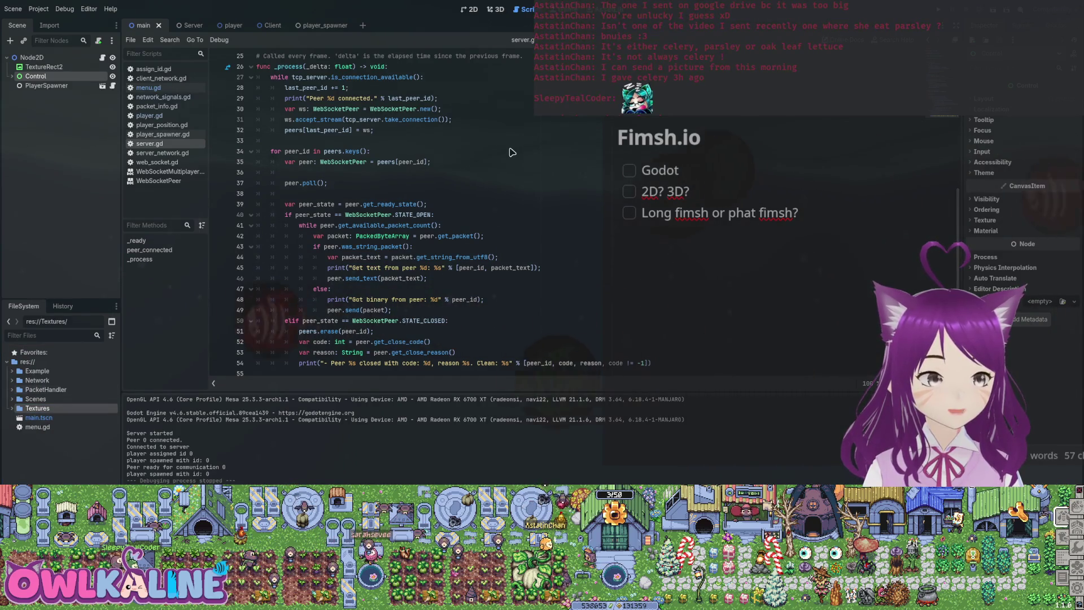
key("F5")
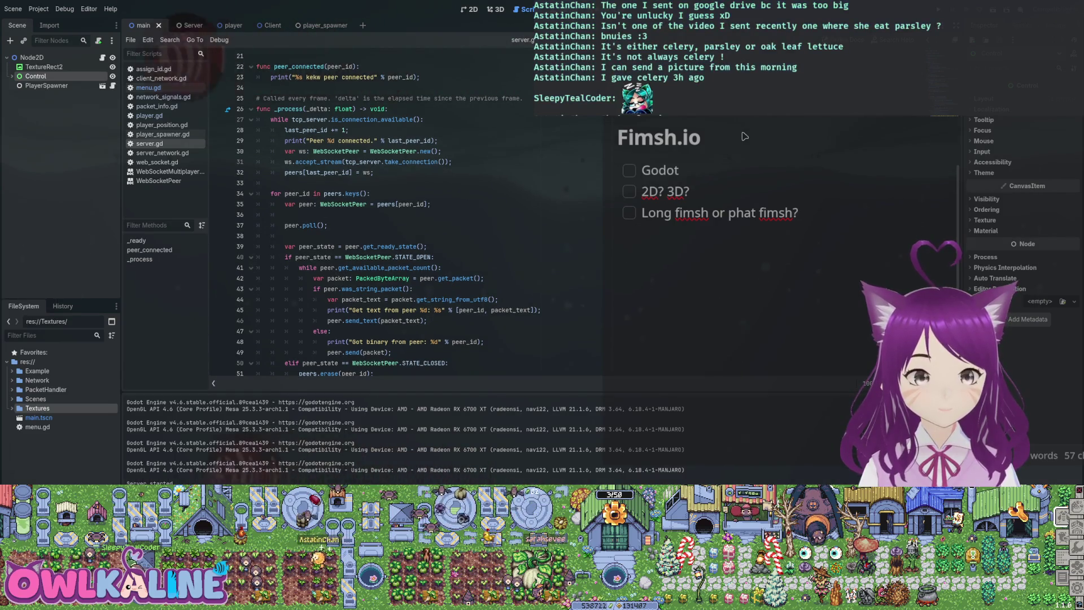
key("Up")
key("Up")
key("Left")
key("Left")
key("Left")
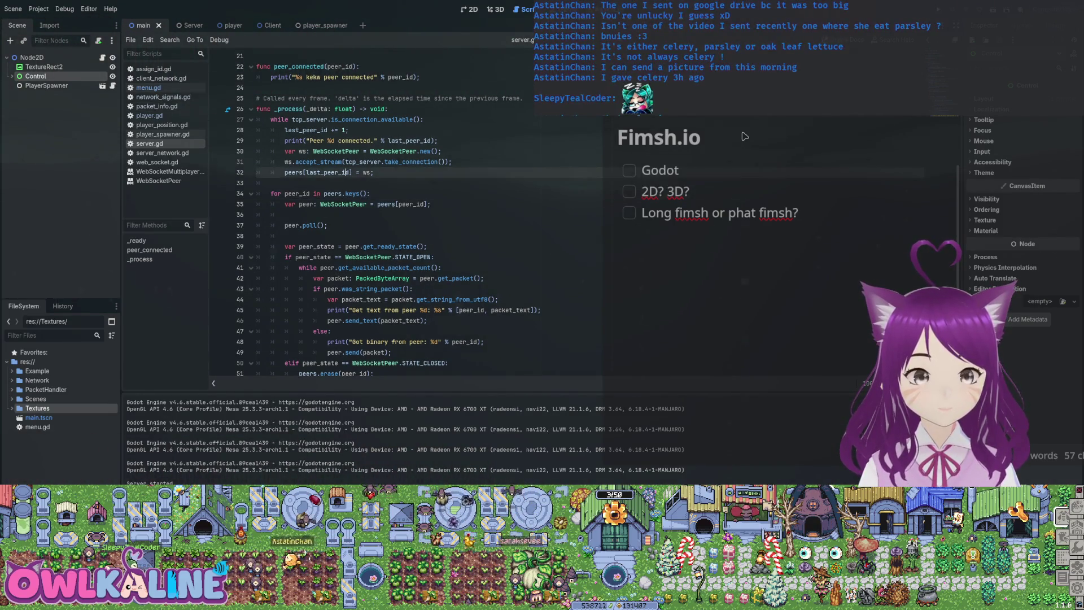
Cycle past the Server and Client scenes and close the player_spawner scene.
key("ctrl+Tab")
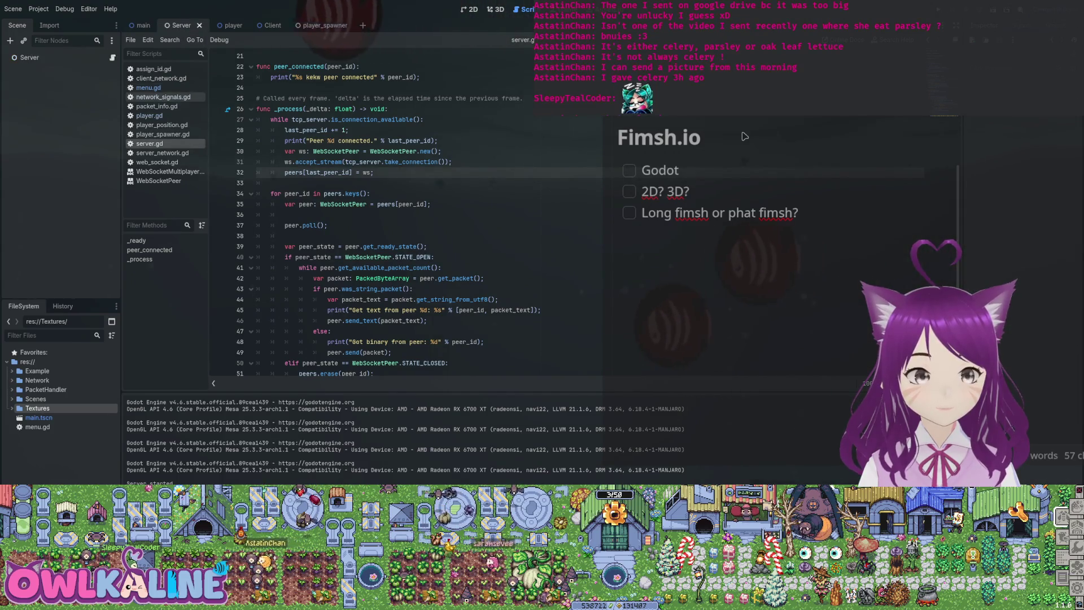
key("ctrl+Tab")
key("ctrl+Tab")
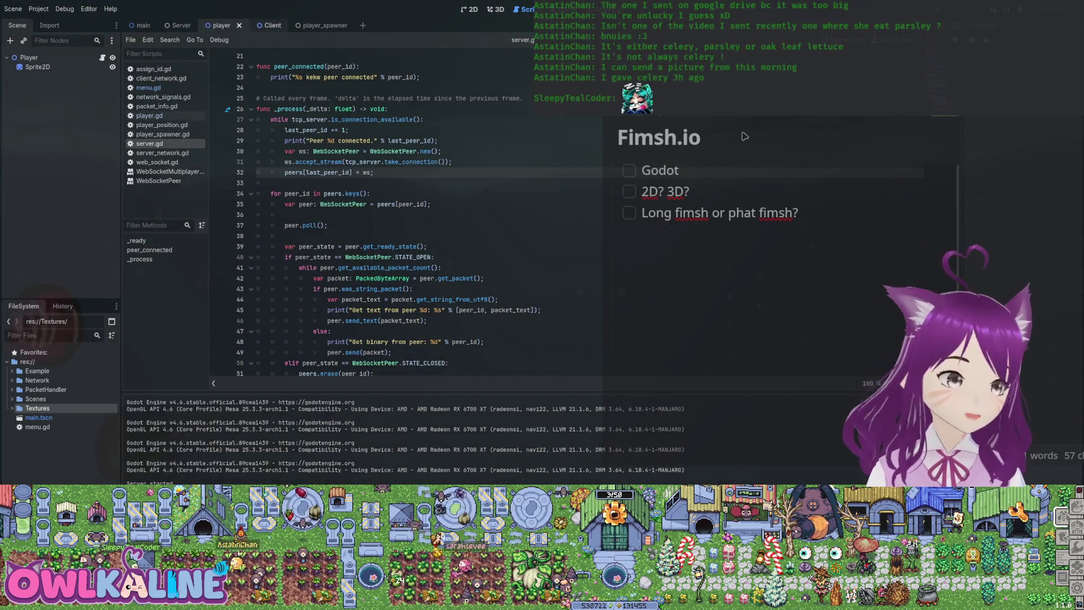
key("ctrl+Tab")
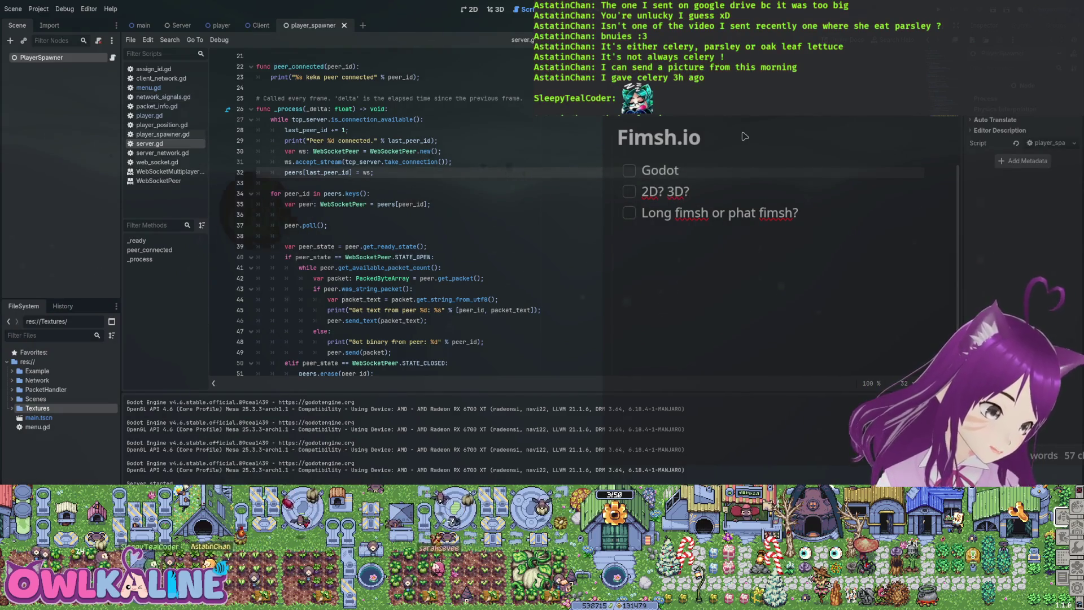
key("ctrl+shift+w")
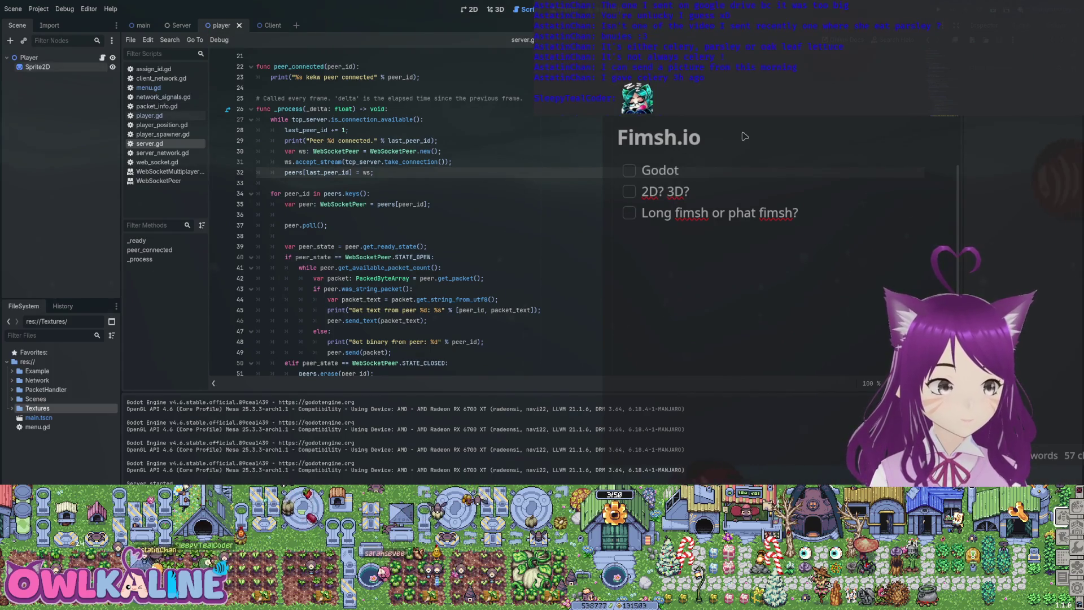
key("alt+Left")
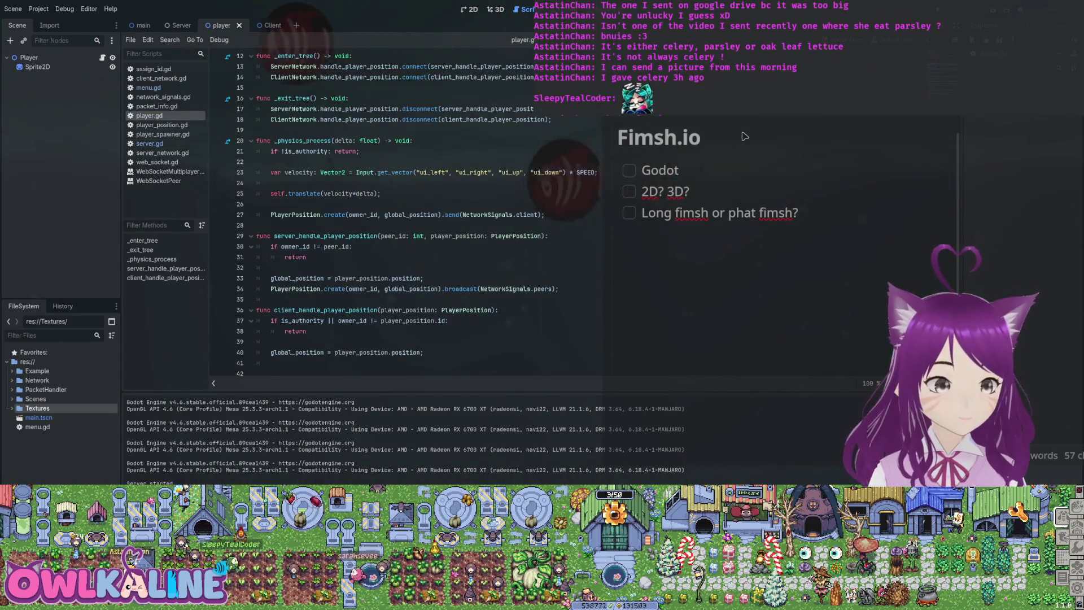
scroll(744, 136, "up", 4)
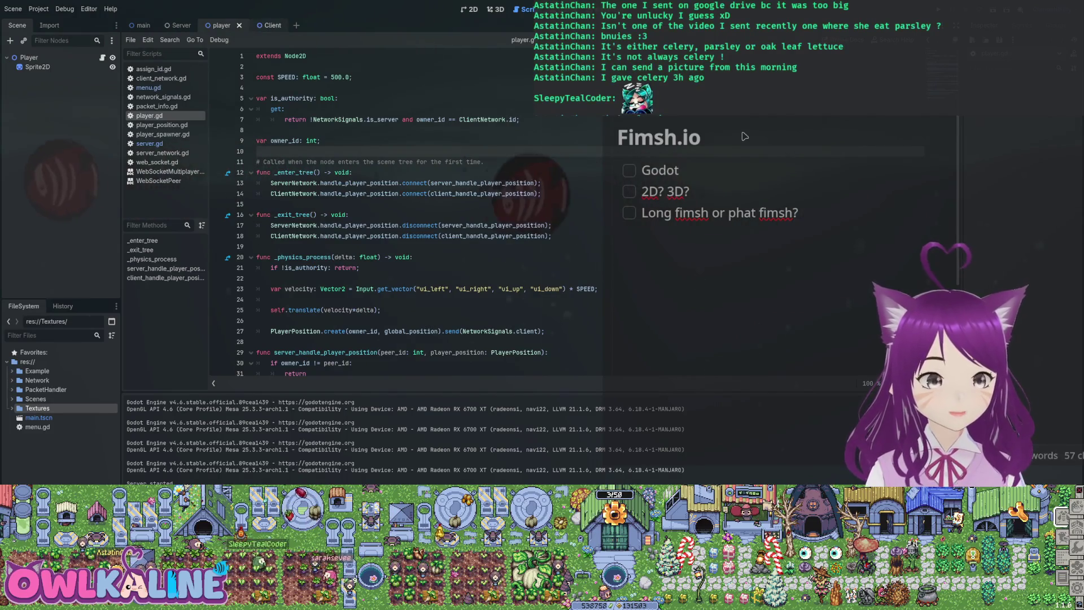
Return to the main scene, select the Control node, and bring up its menu.gd script.
key("ctrl+shift+Tab")
key("ctrl+shift+Tab")
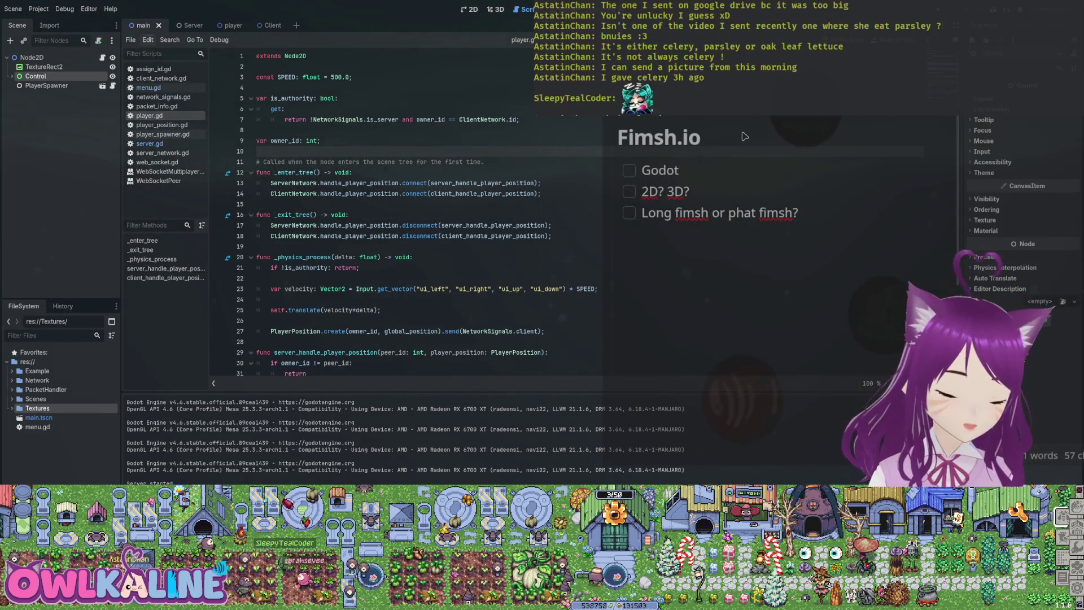
key("Down")
key("Up")
key("Down")
key("Up")
key("Up")
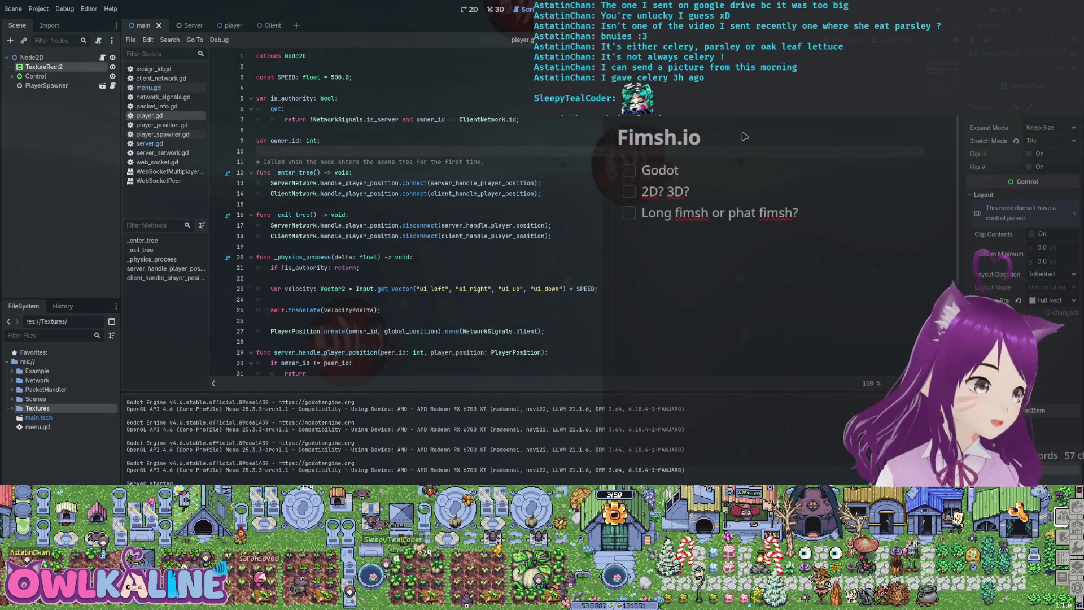
key("Down")
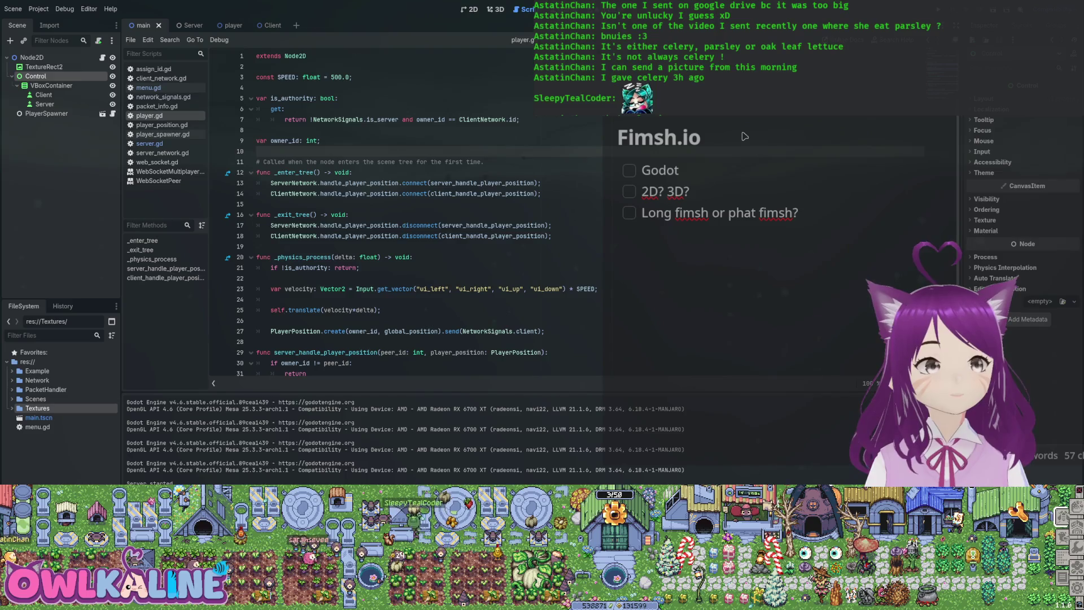
key("alt+Left")
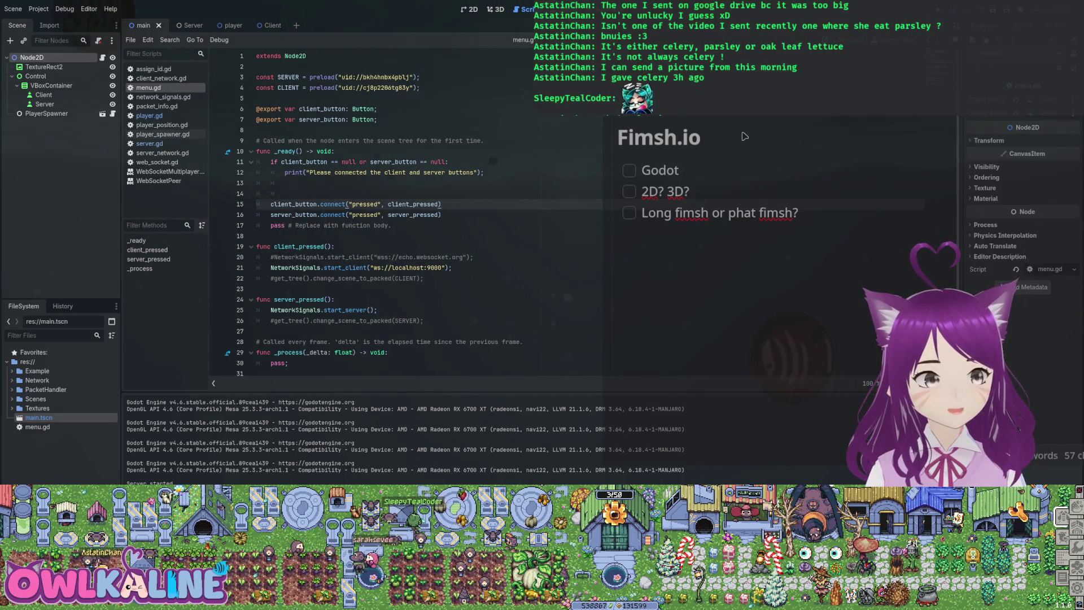
Detach the script from the Node2D root and attach menu.gd to the Control node.
key("ctrl+z")
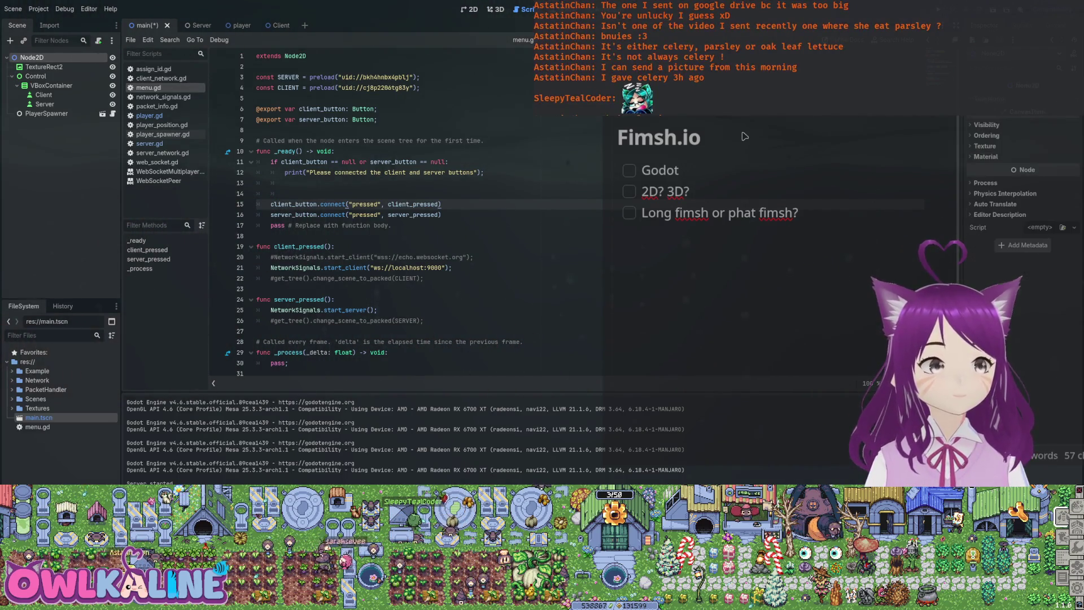
key("ctrl+z")
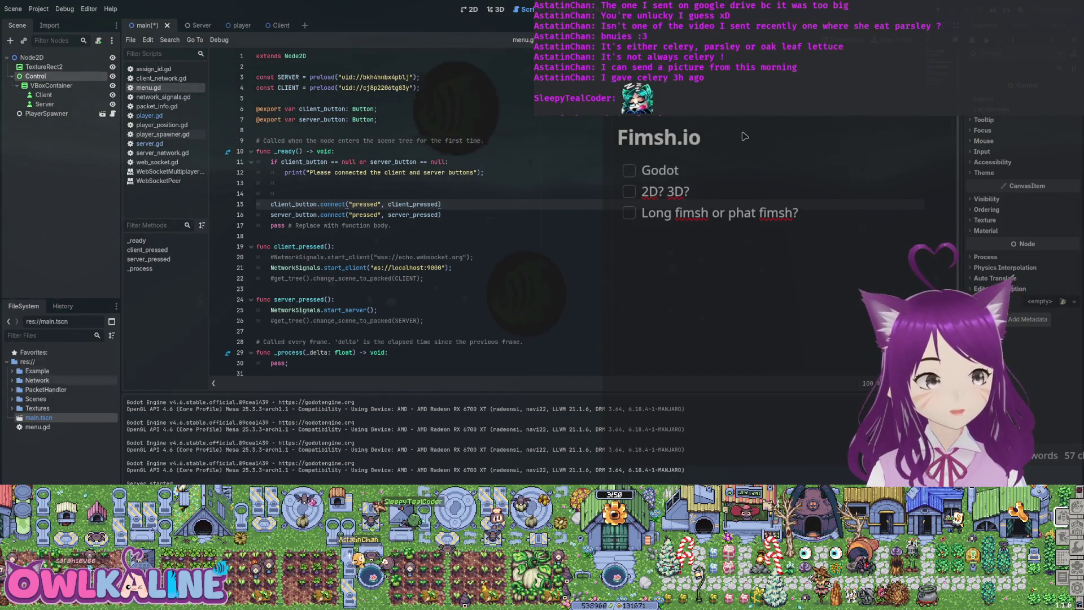
mouse_move(37, 426)
left_mouse_down()
mouse_move(45, 226)
mouse_move(35, 76)
left_mouse_up()
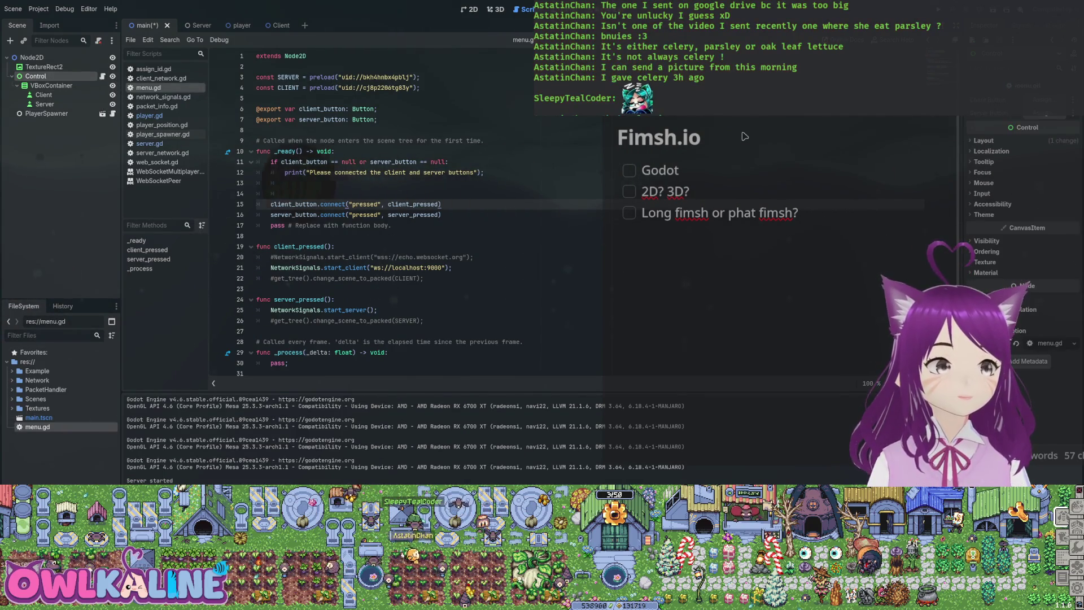
Save the Control node with its Client and Server buttons as its own menu.tscn scene.
key("Up")
key("Up")
key("Up")
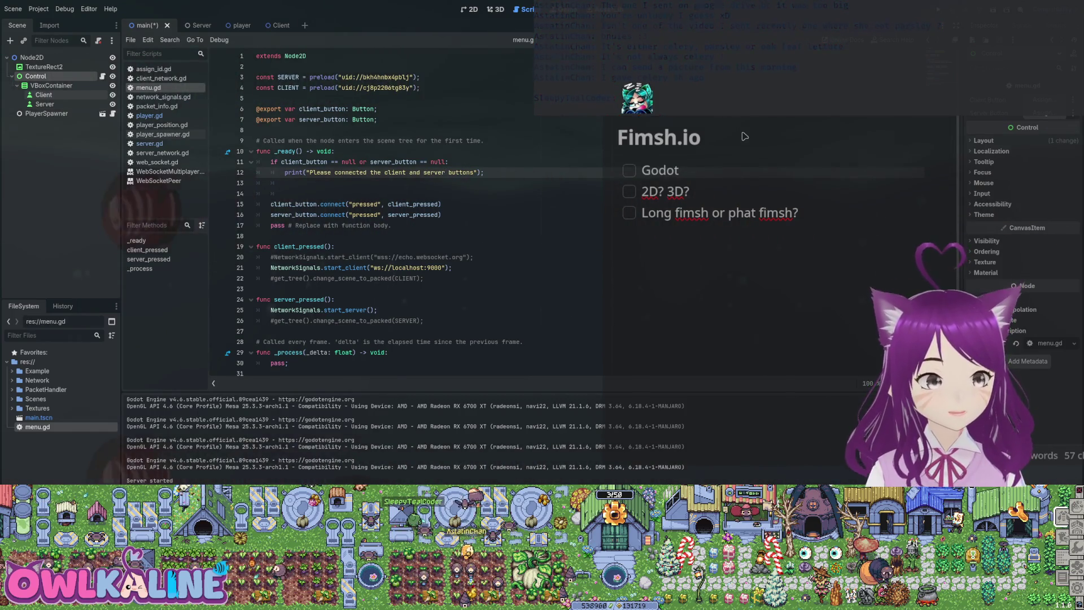
left_click_drag(44, 94, 377, 109)
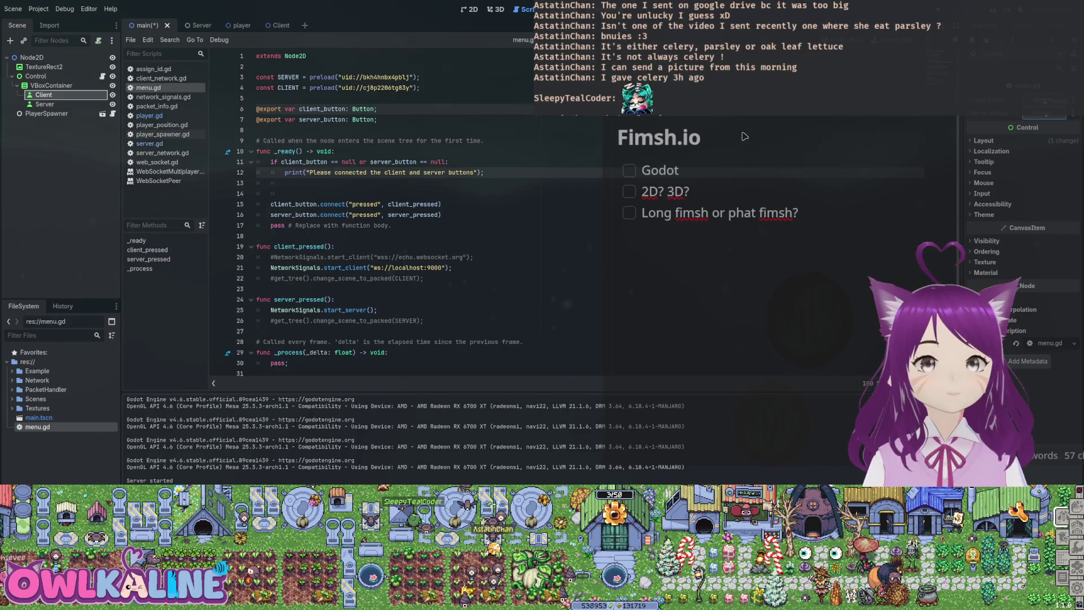
left_click(45, 103)
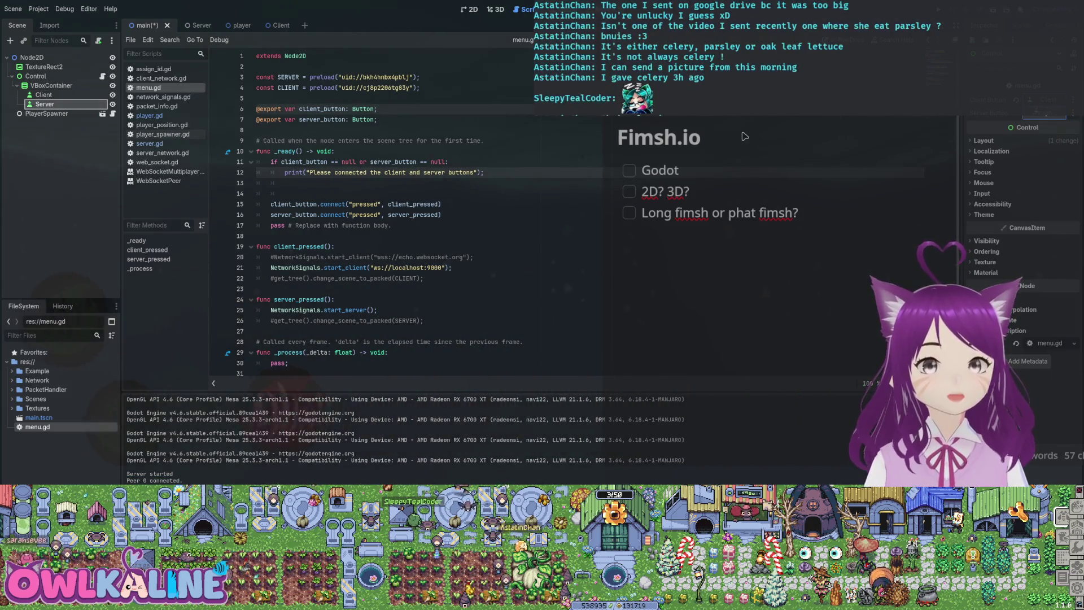
key("Up")
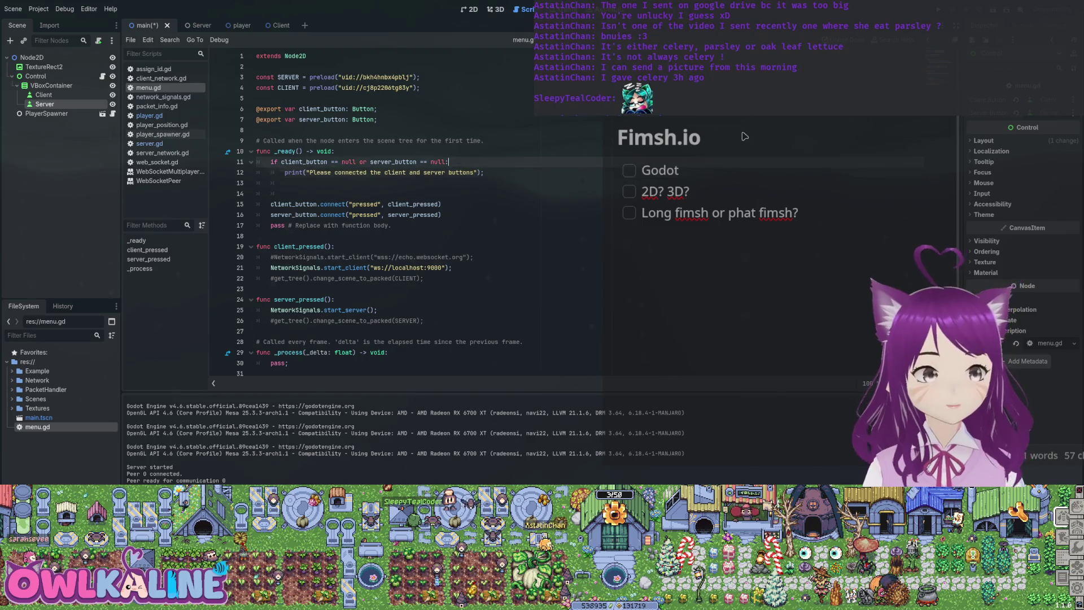
left_click(35, 75)
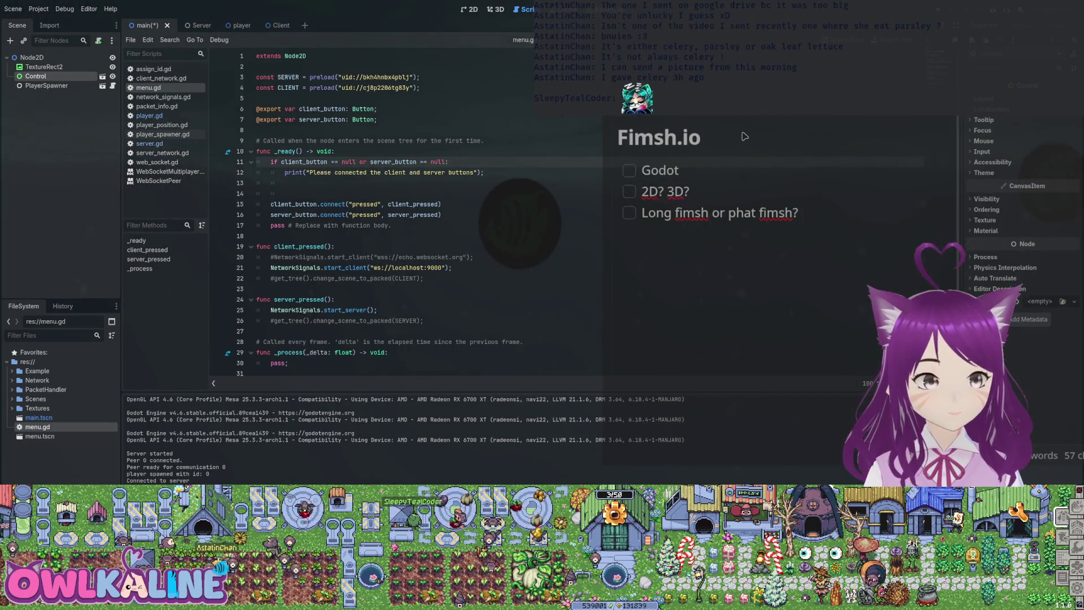
key("Down")
Open menu.tscn and add 'visible = false;' to client_pressed in menu.gd.
key("Return")
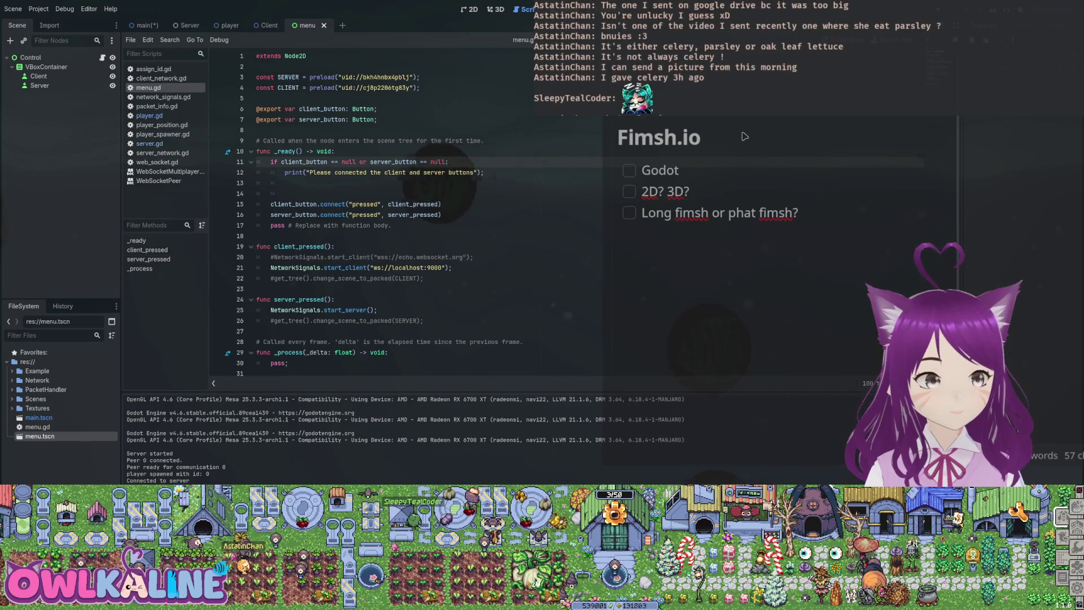
key("Down")
key("Down")
key("Down")
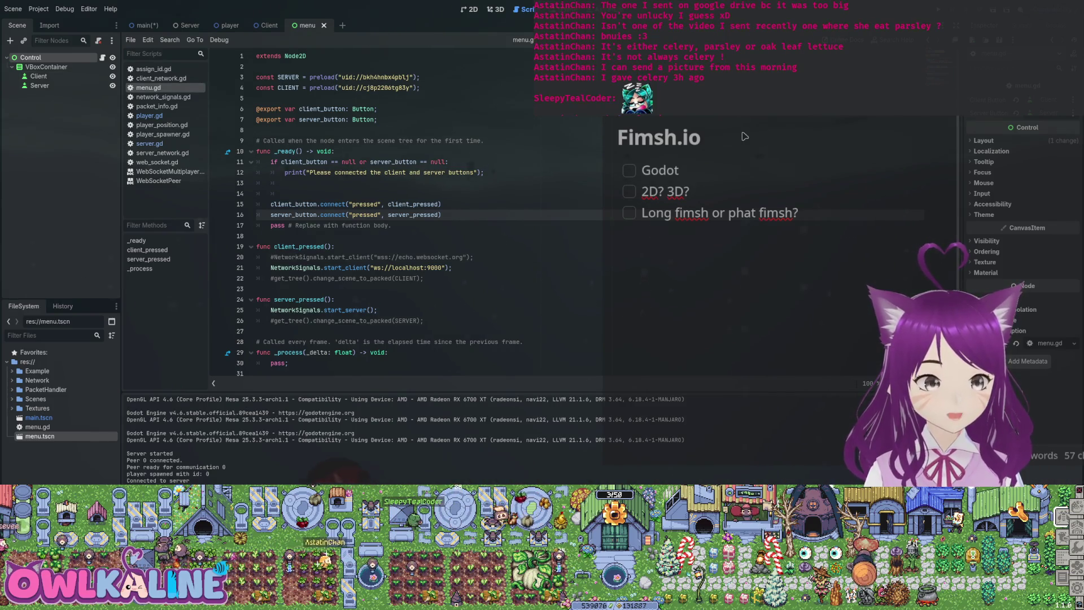
key("Down")
key("Down")
key("Down")
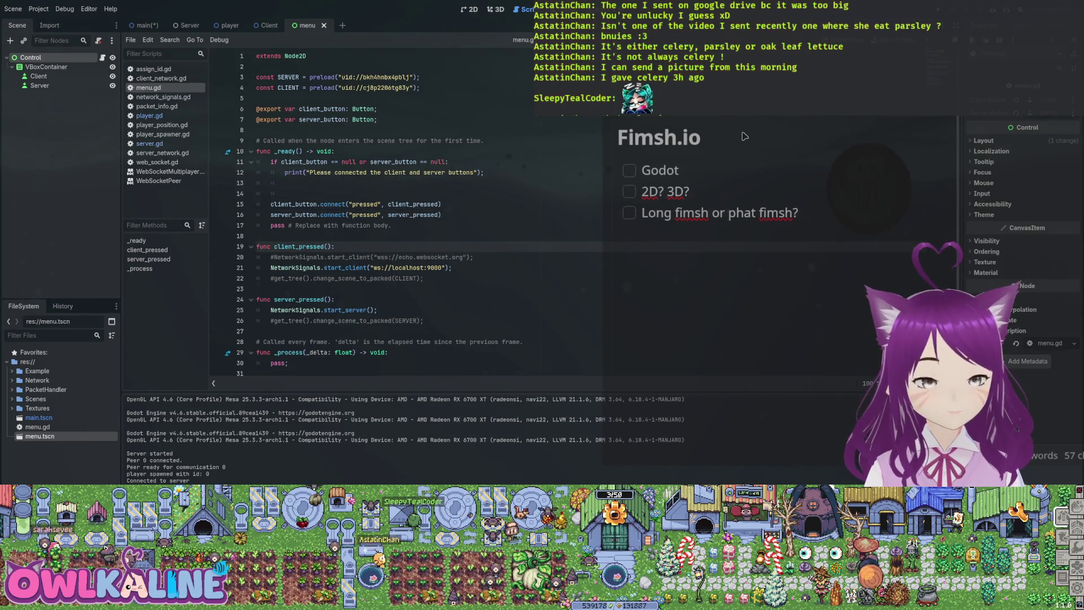
key("Return")
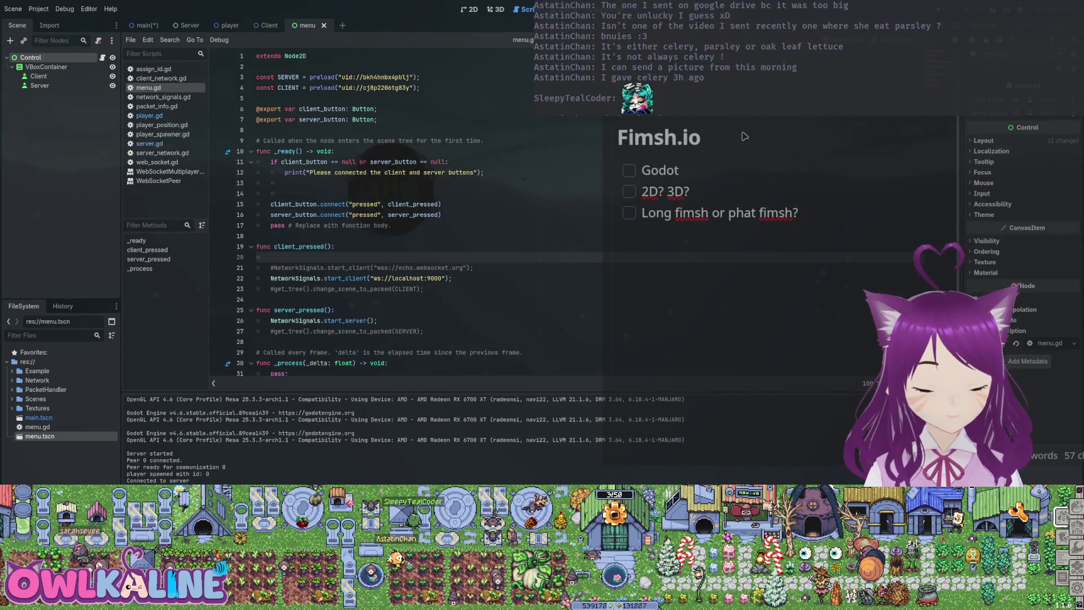
type("v")
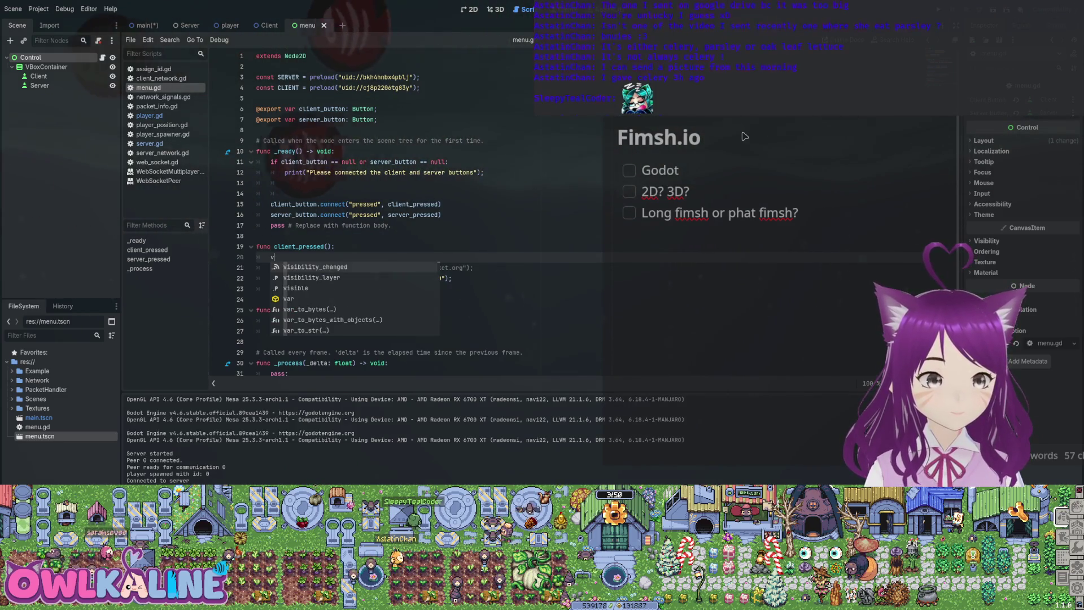
key("Down")
key("Down")
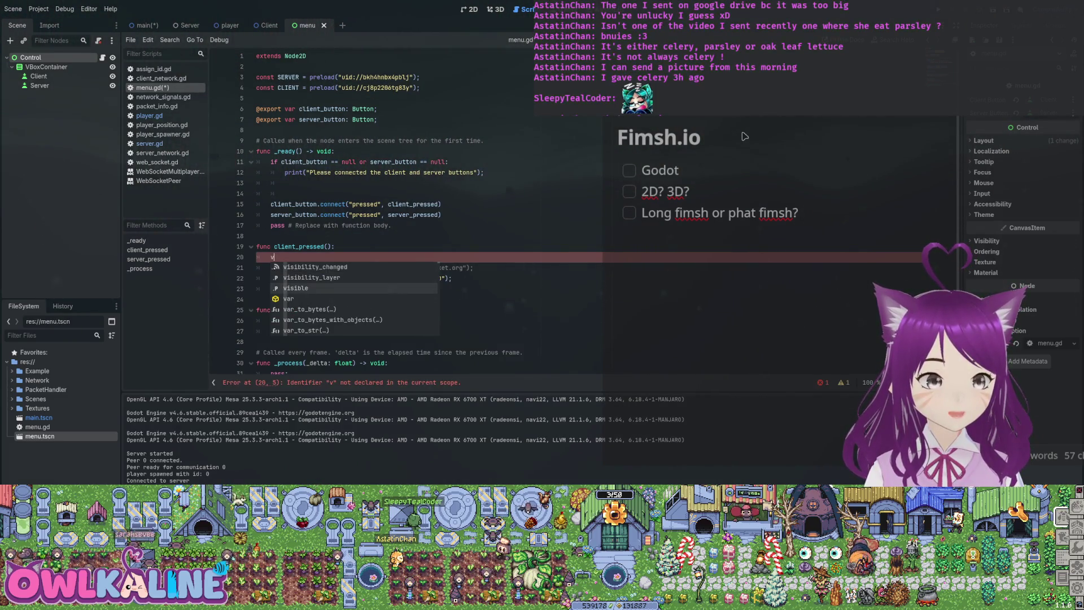
key("Return")
type("= false;")
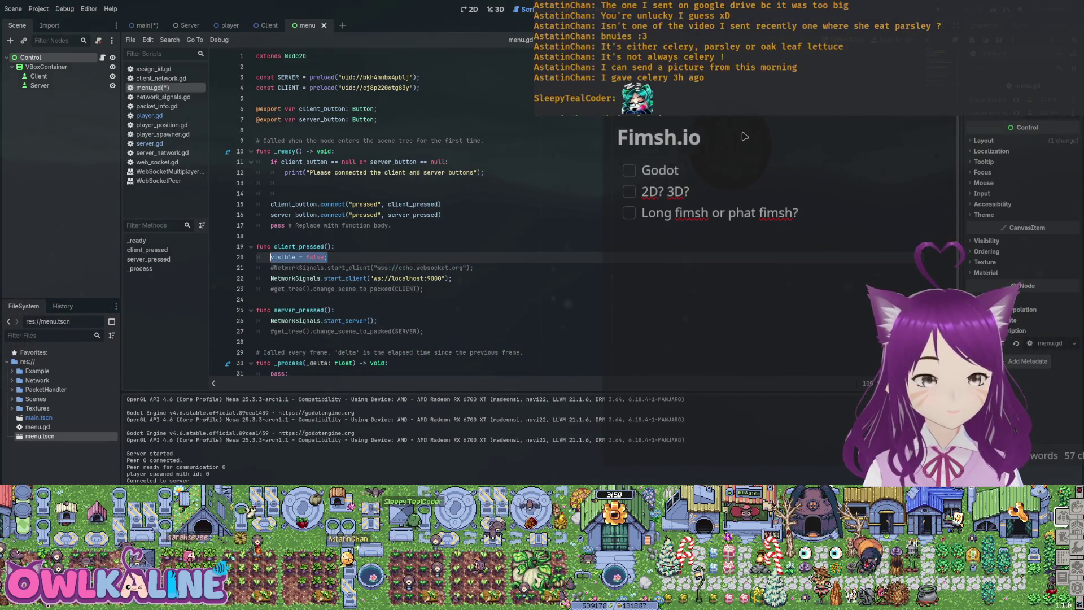
Add a new line inside server_pressed for hiding the menu, then return to the main scene.
key("Down")
key("Down")
key("Down")
key("End")
key("Return")
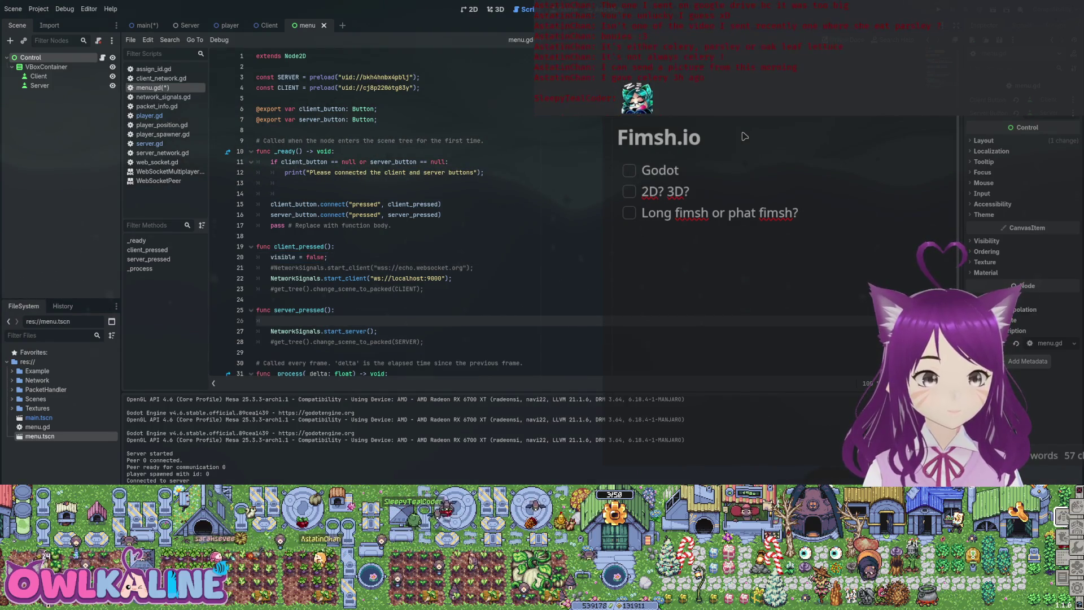
type("visible = false;")
left_click(291, 246)
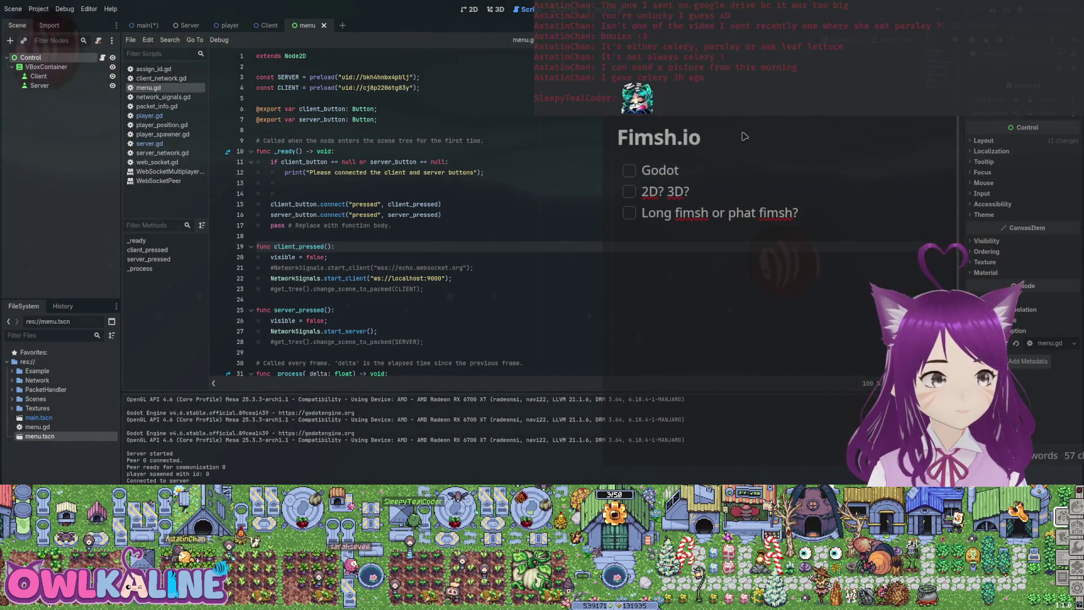
key("ctrl+Tab")
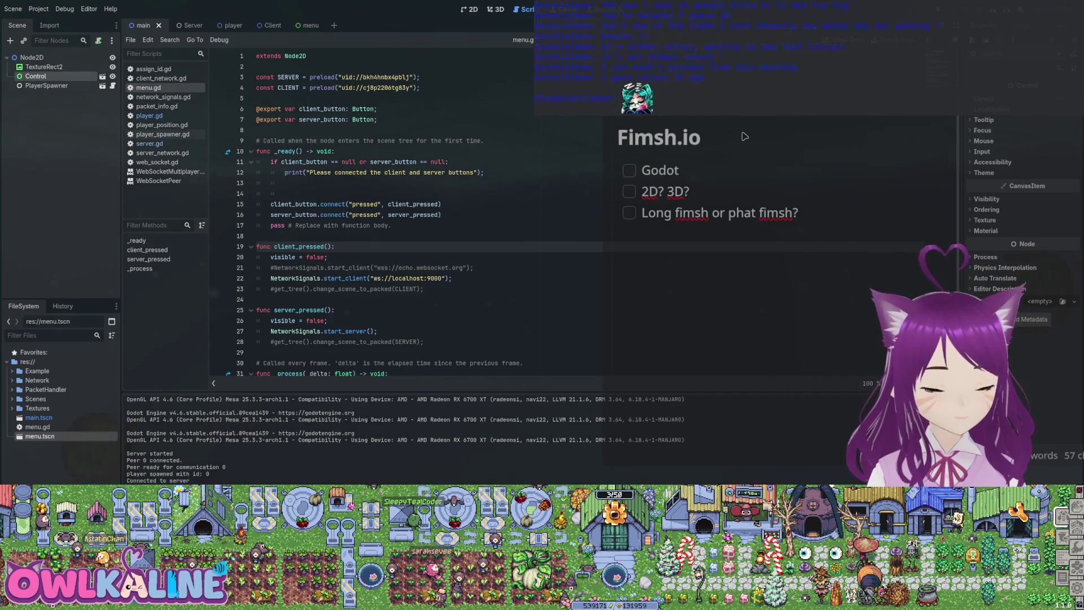
Delete and restore the Control node, then save the main scene and run the project.
key("Delete")
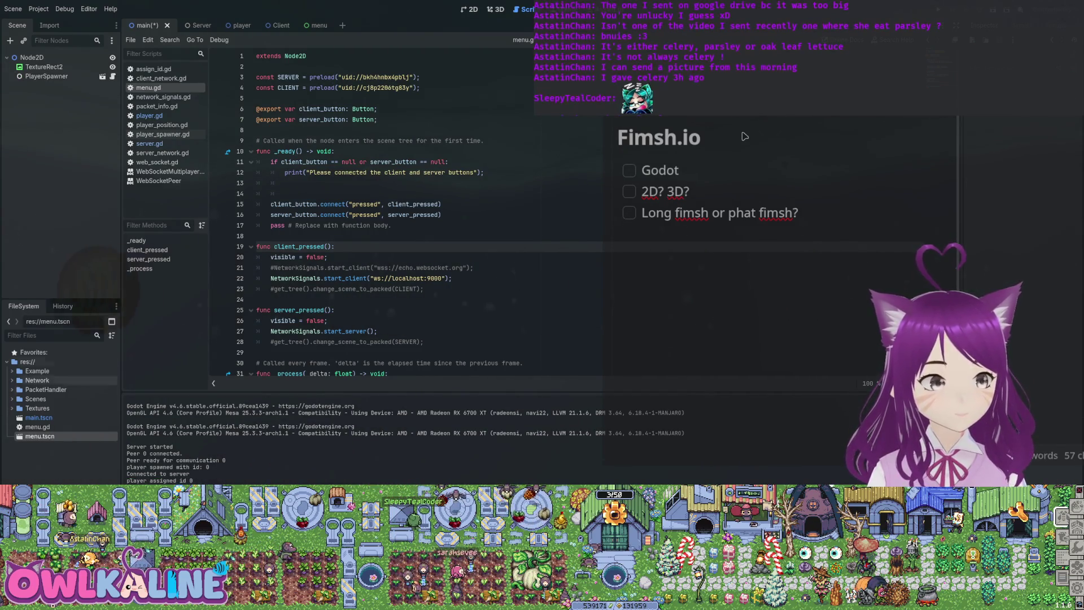
key("ctrl+z")
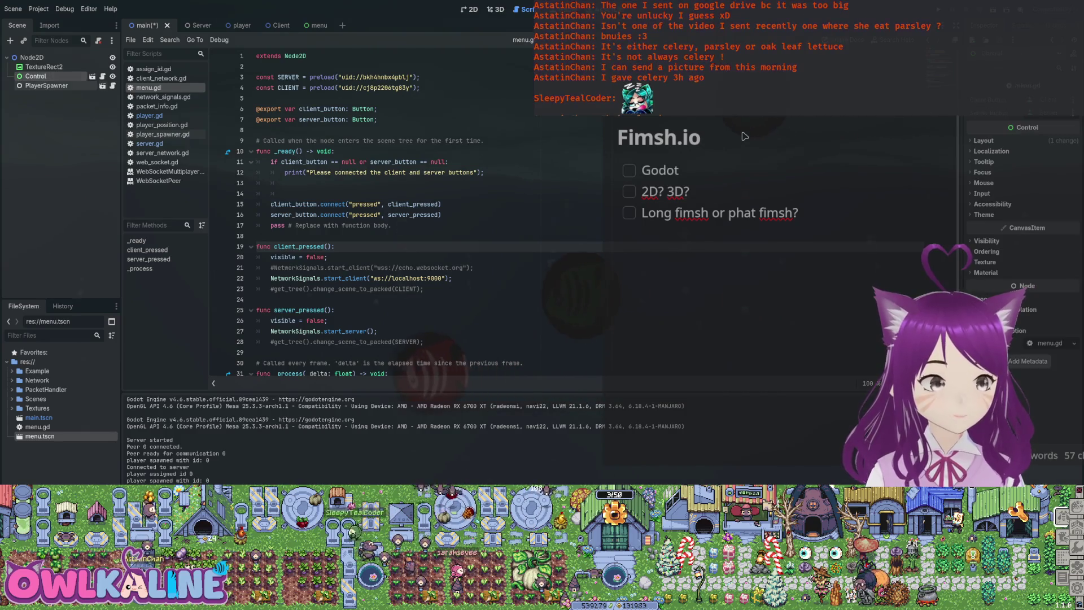
key("Down")
key("Up")
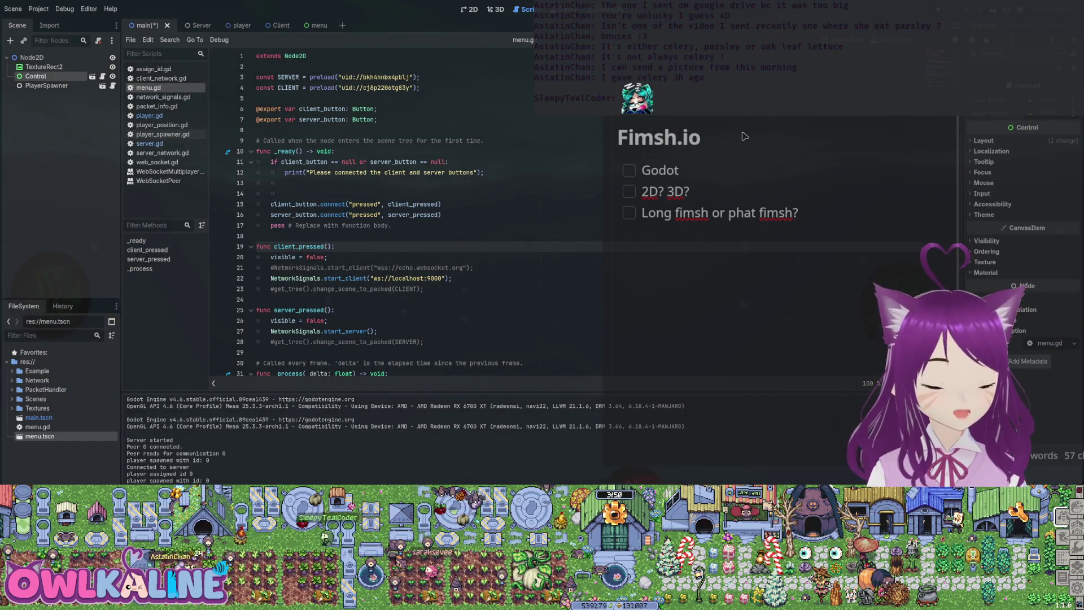
key("F5")
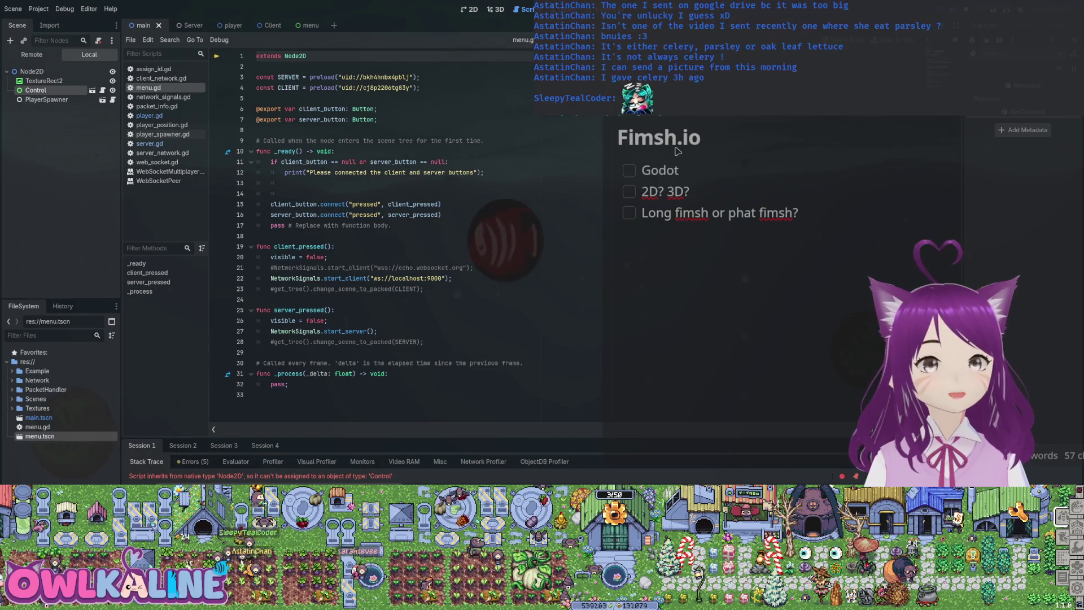
Stop the game and change menu.gd's base class from Node2D to Control.
key("F8")
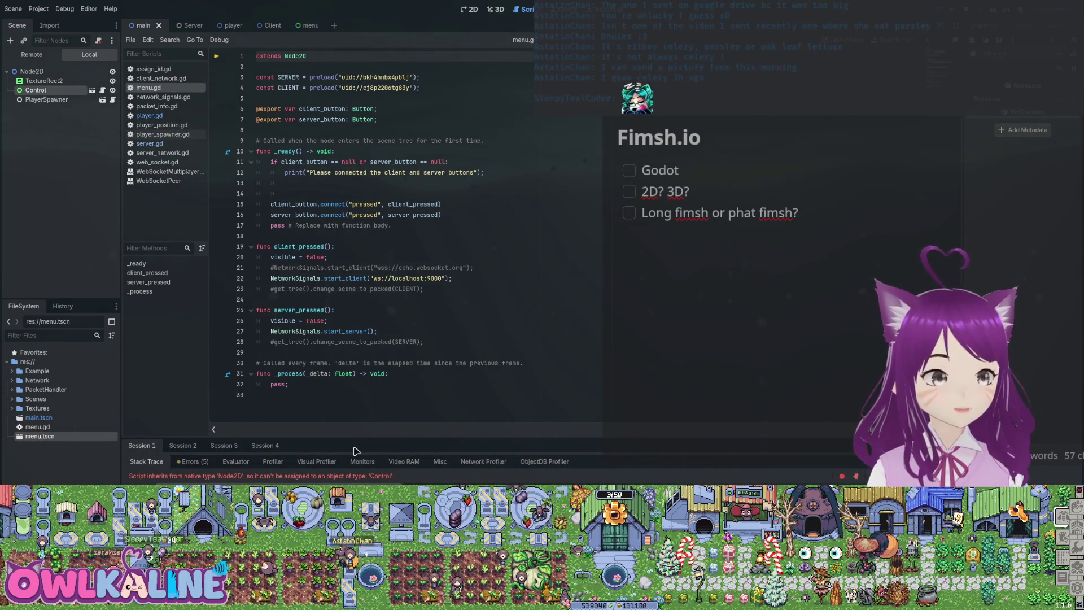
key("ctrl+shift+Left")
type("Contro")
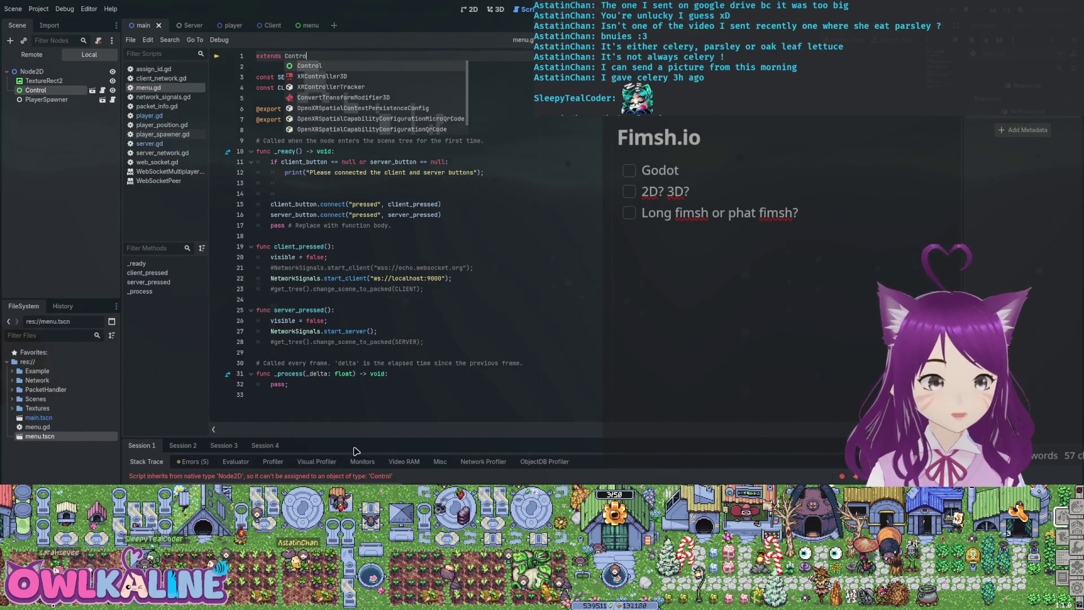
key("Return")
key("Down")
key("Down")
key("Down")
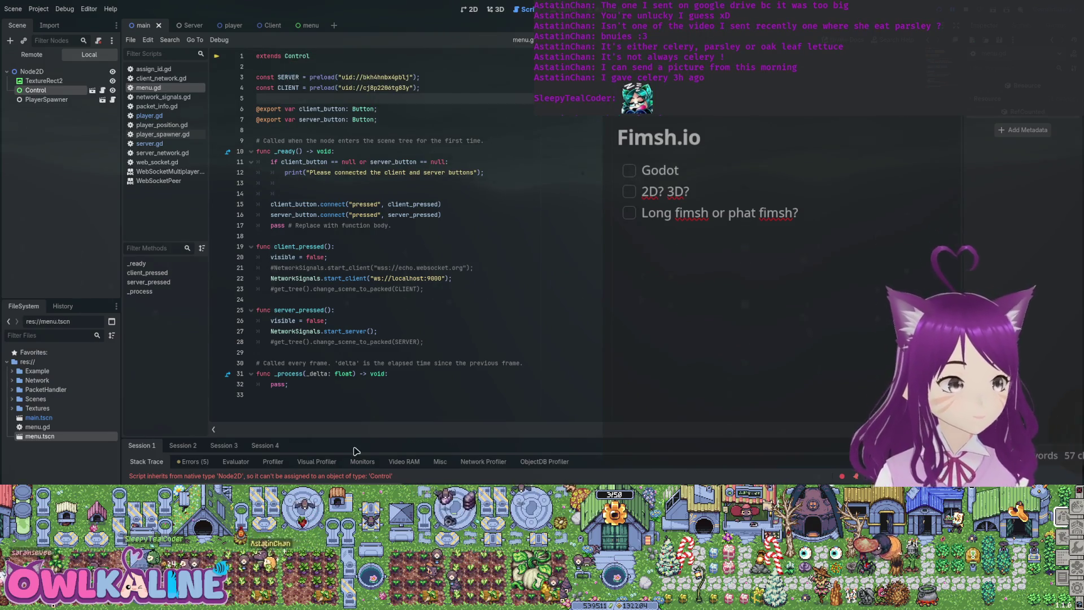
key("F8")
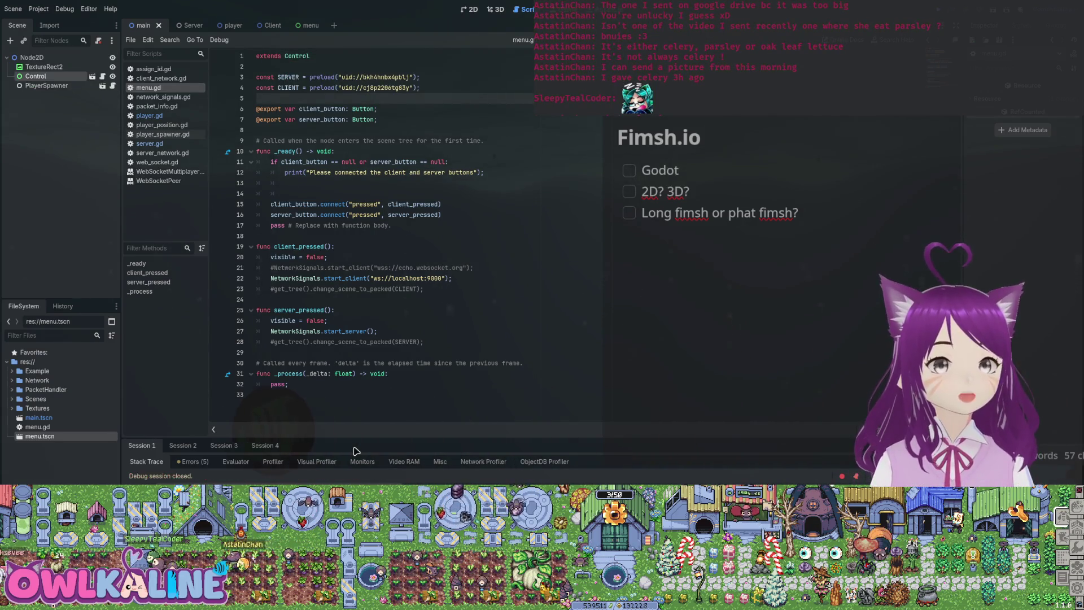
Rerun the project with F5 and select the PlayerSpawner node.
key("F5")
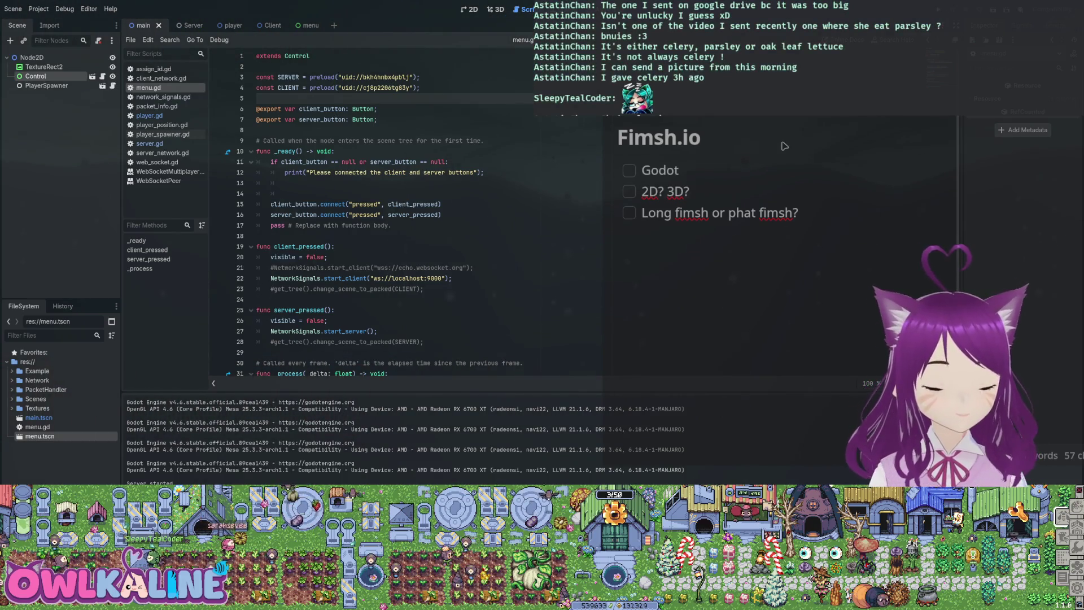
key("Down")
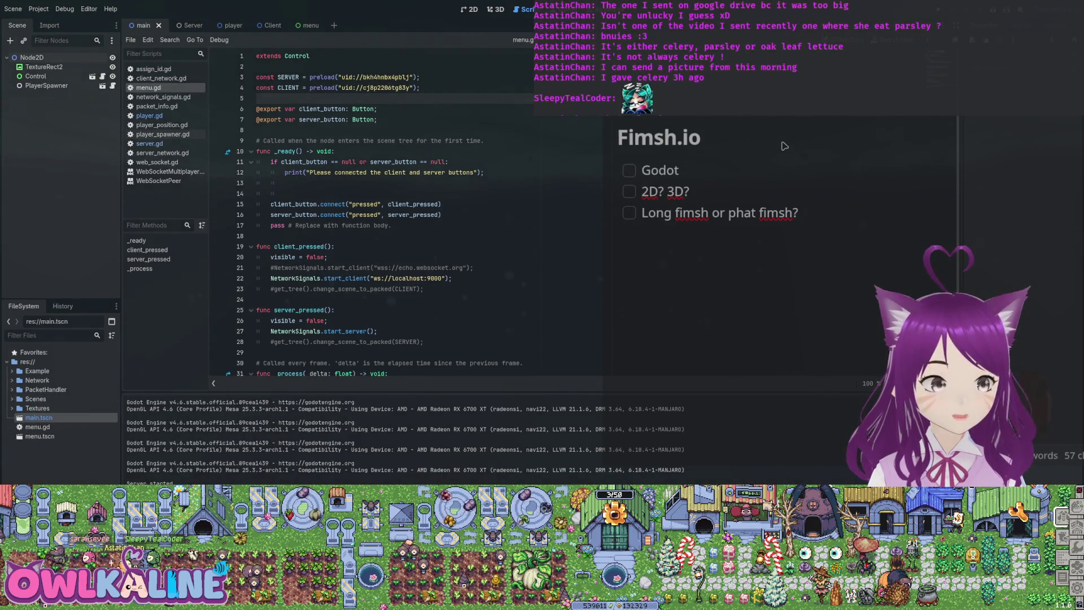
Move main.tscn, menu.gd and menu.tscn into the Scenes folder.
left_click_drag(54, 406, 35, 399)
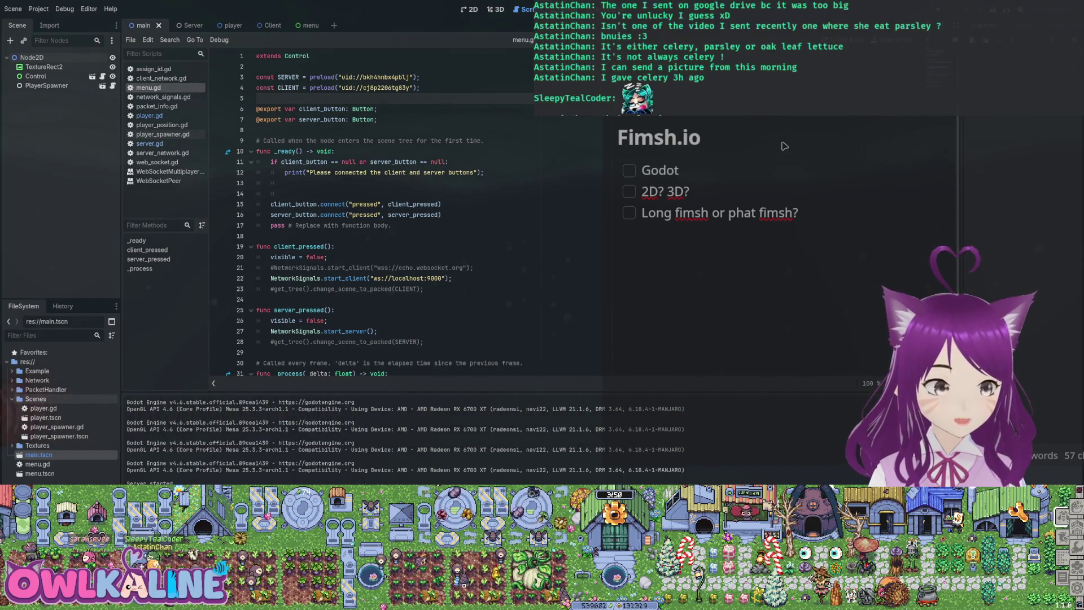
left_click_drag(38, 464, 60, 403)
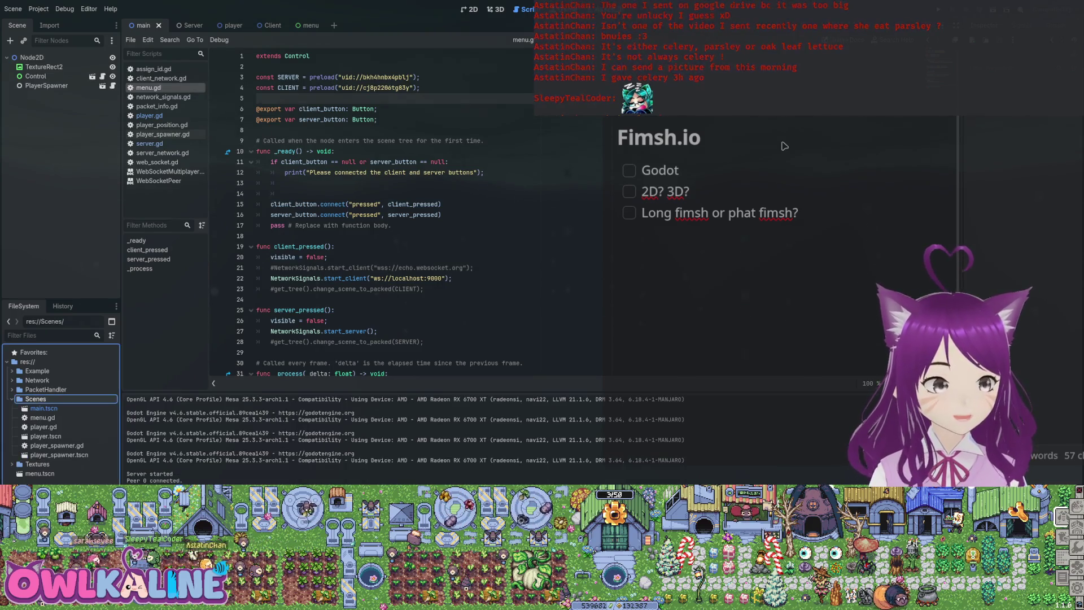
left_click(12, 398)
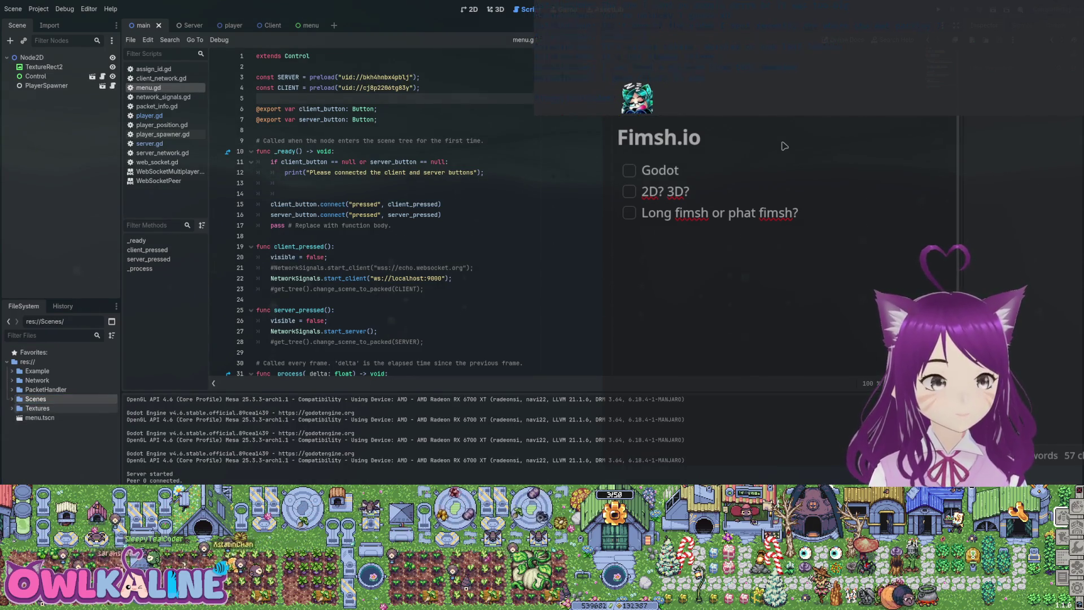
double_click(37, 408)
left_click(12, 398)
left_click_drag(44, 408, 44, 473)
left_click(39, 473)
left_click_drag(37, 407, 47, 427)
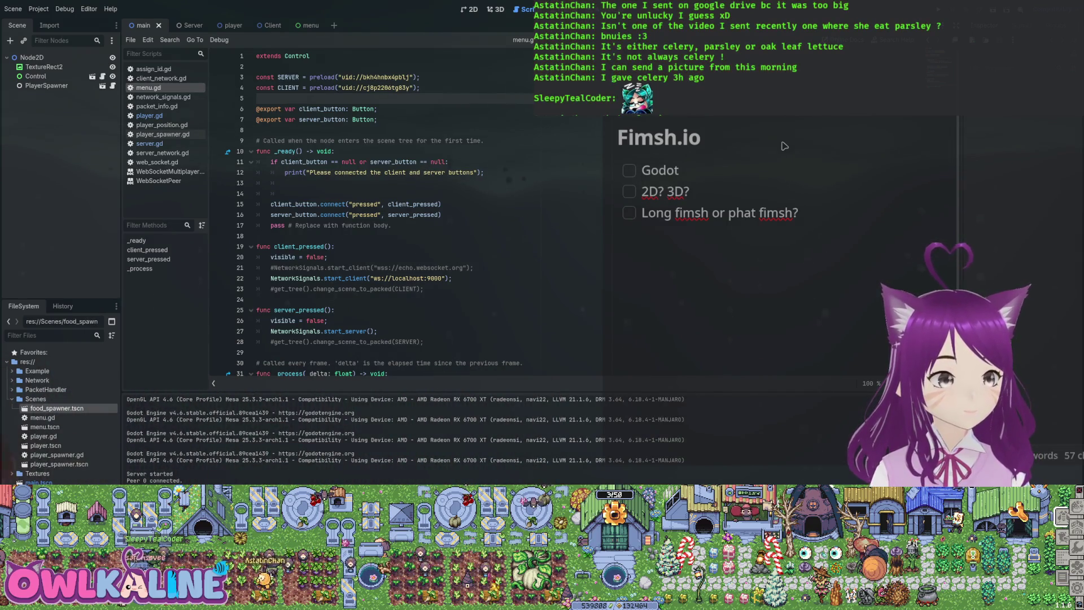
Open the new food_spawner scene, detach its root's script, and select the player spawner script.
key("Return")
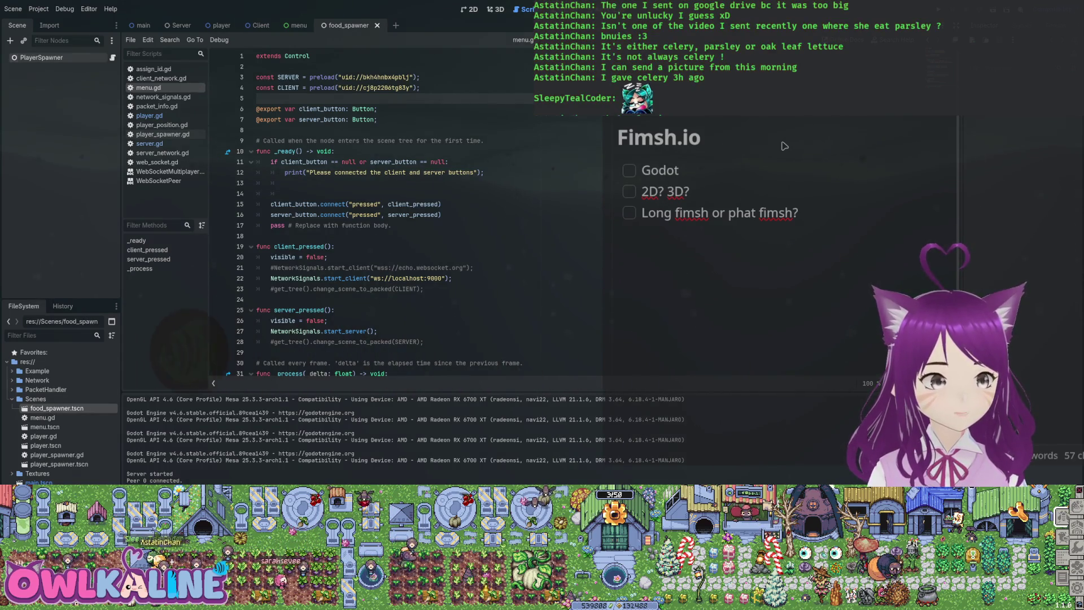
left_click(113, 57)
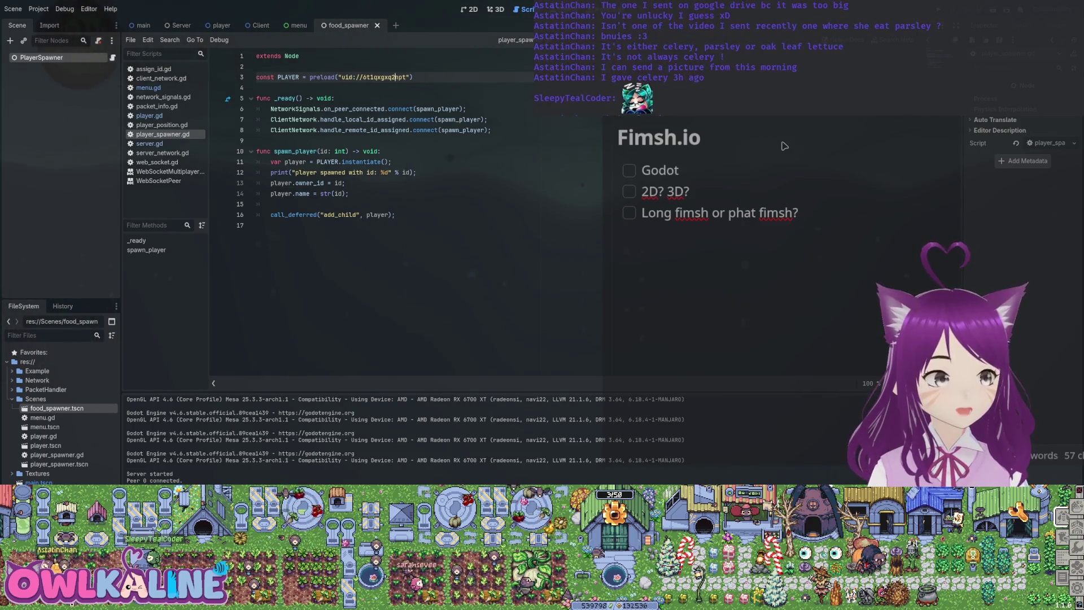
left_click(98, 40)
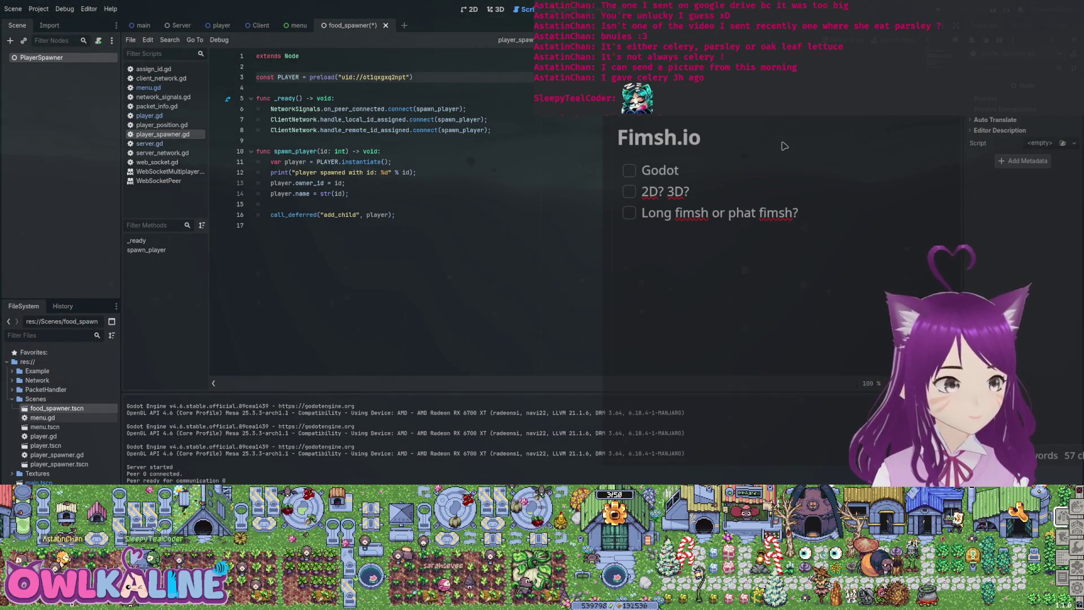
left_click(57, 454)
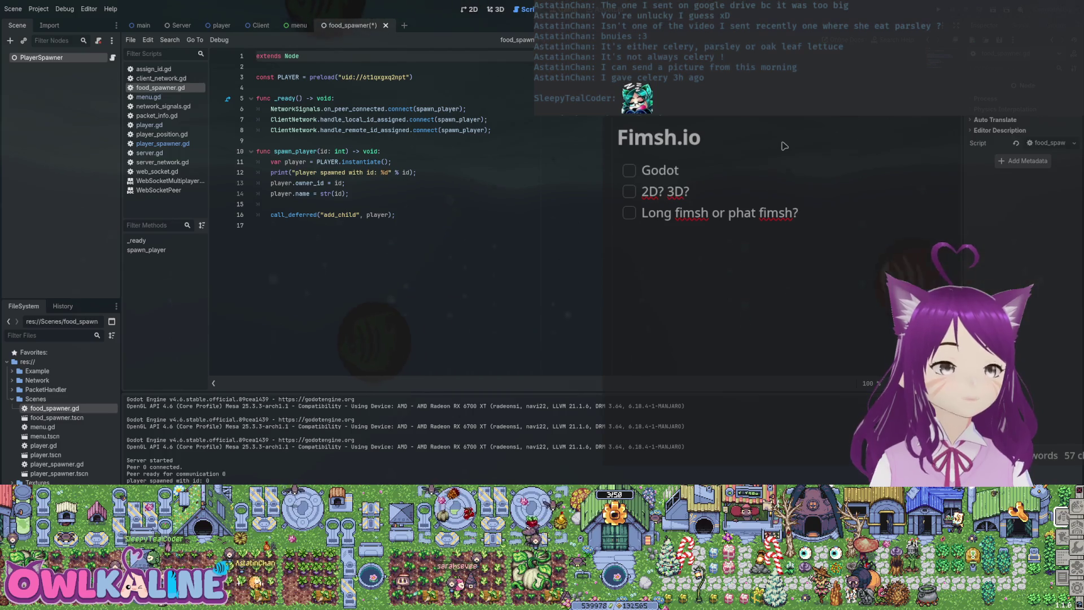
Cut the PLAYER preload line, save, restore it with undo, then open player.tscn.
left_click_drag(412, 77, 256, 76)
key("ctrl+x")
key("ctrl+s")
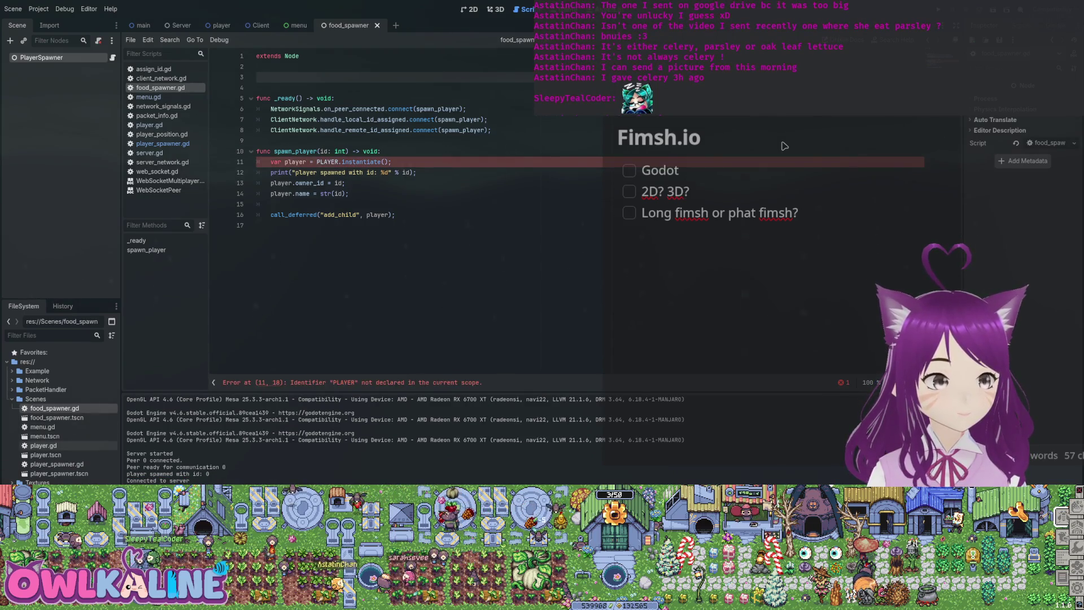
key("ctrl+z")
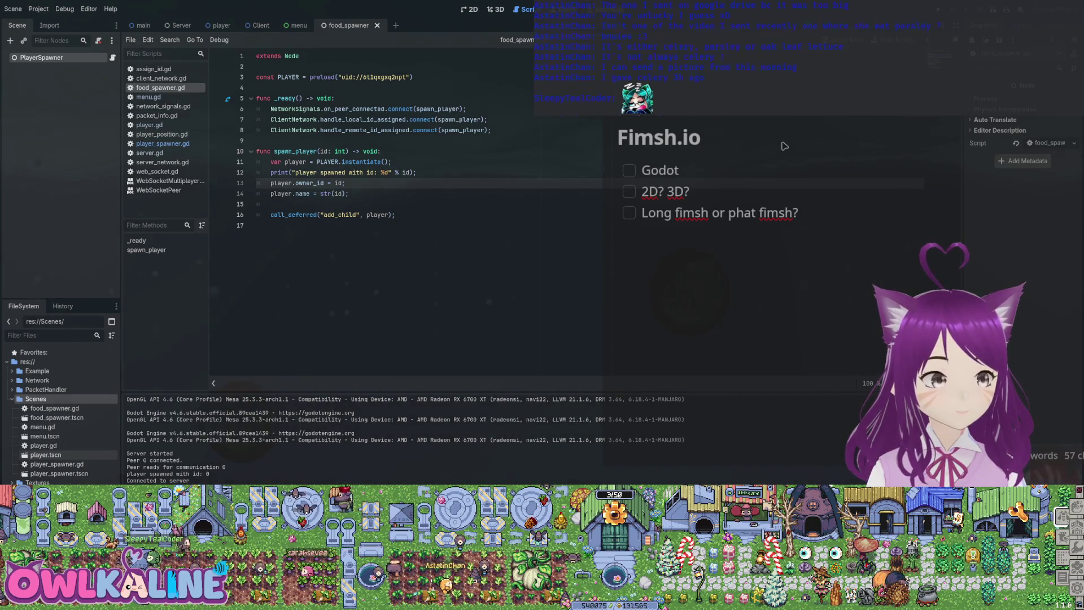
double_click(45, 454)
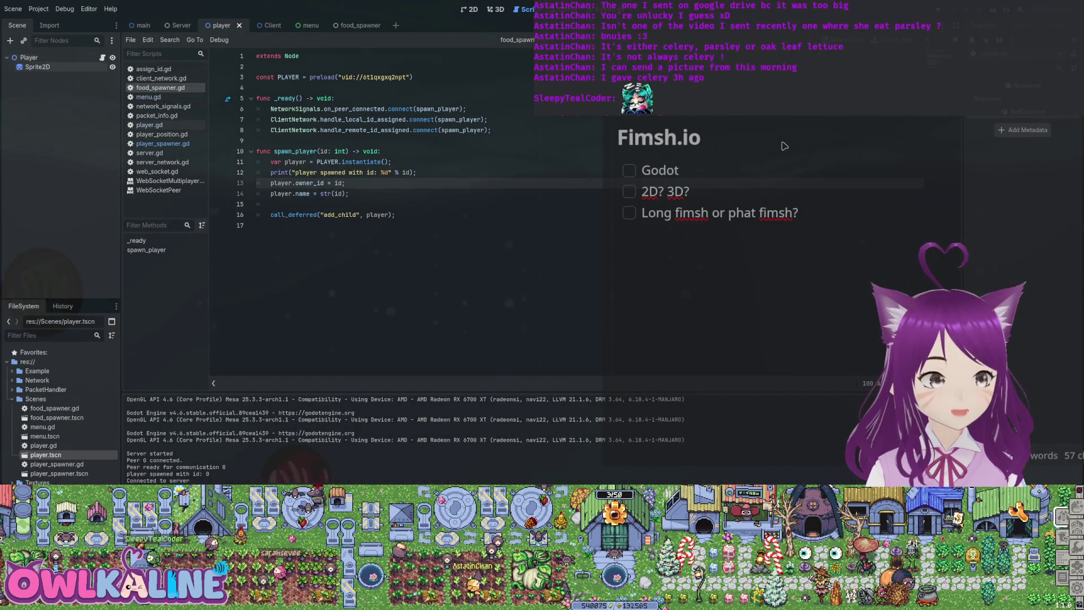
Open food.tscn, rename its root to Food, and replace the player script with a new food.gd.
key("ctrl+F1")
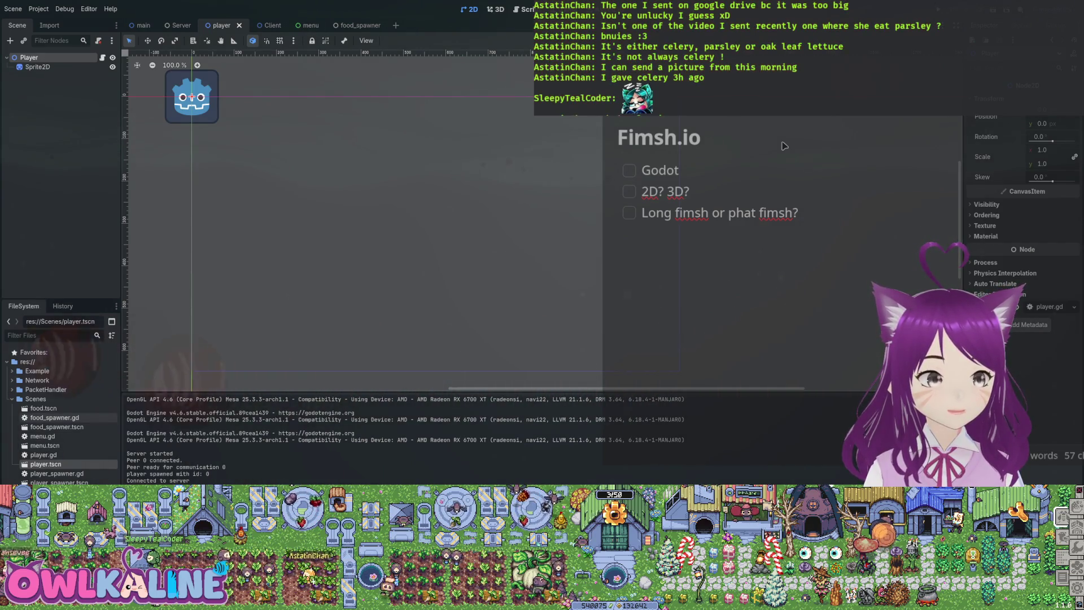
double_click(44, 407)
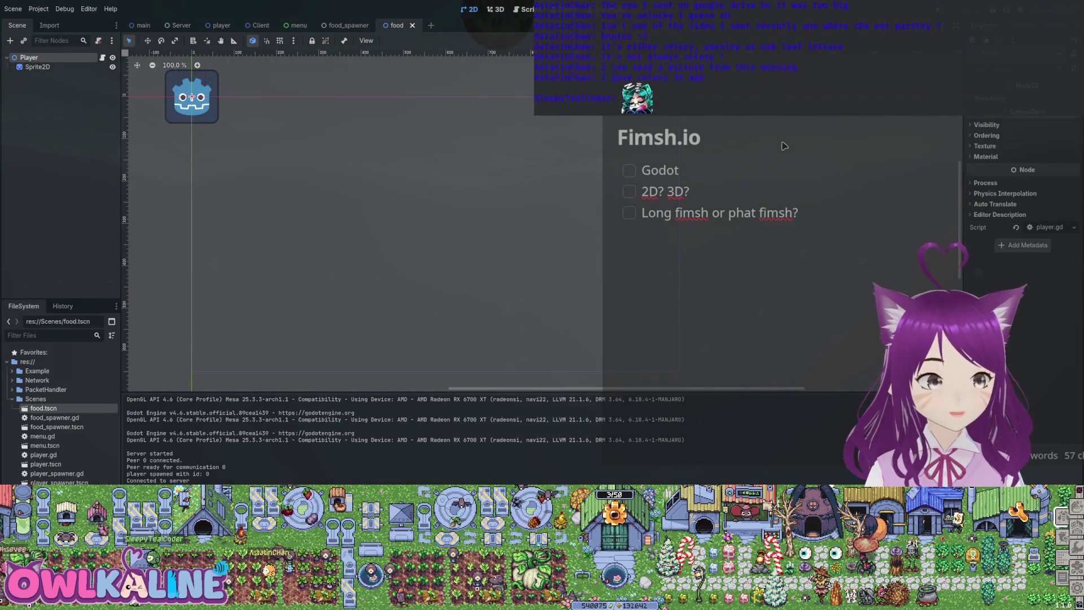
key("F2")
type("Food")
key("Return")
key("ctrl+F3")
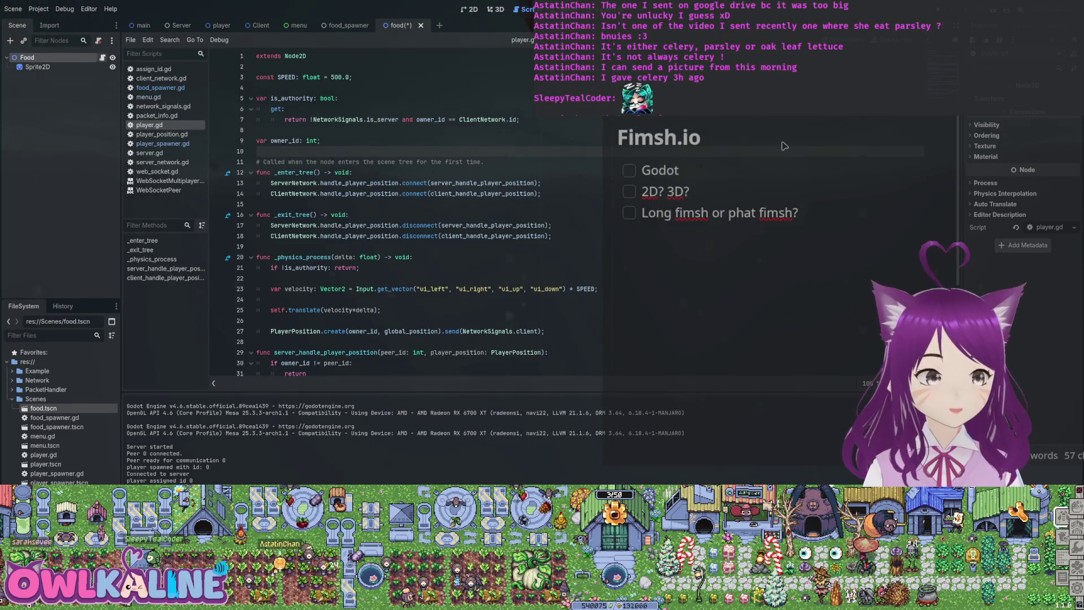
left_click(1015, 227)
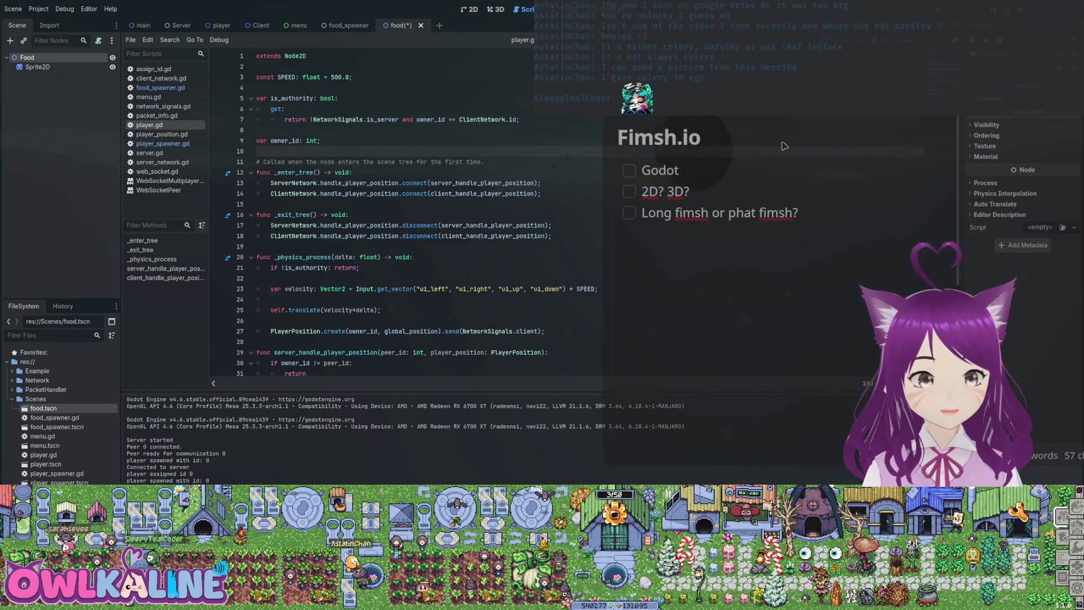
key("Return")
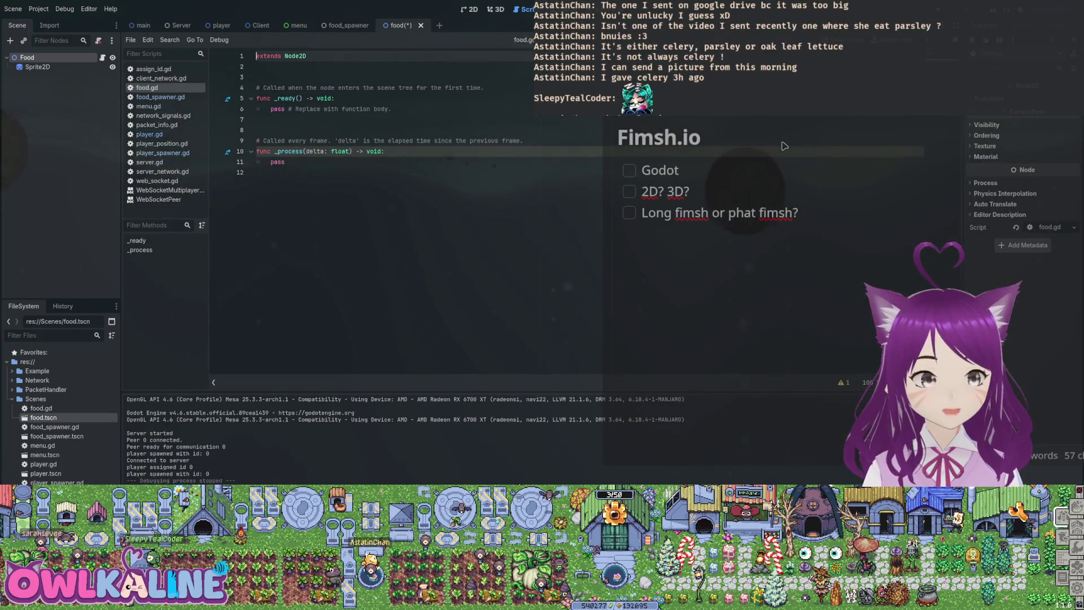
Save the food scene and set the Sprite2D's Transform Scale to 0.25.
key("ctrl+s")
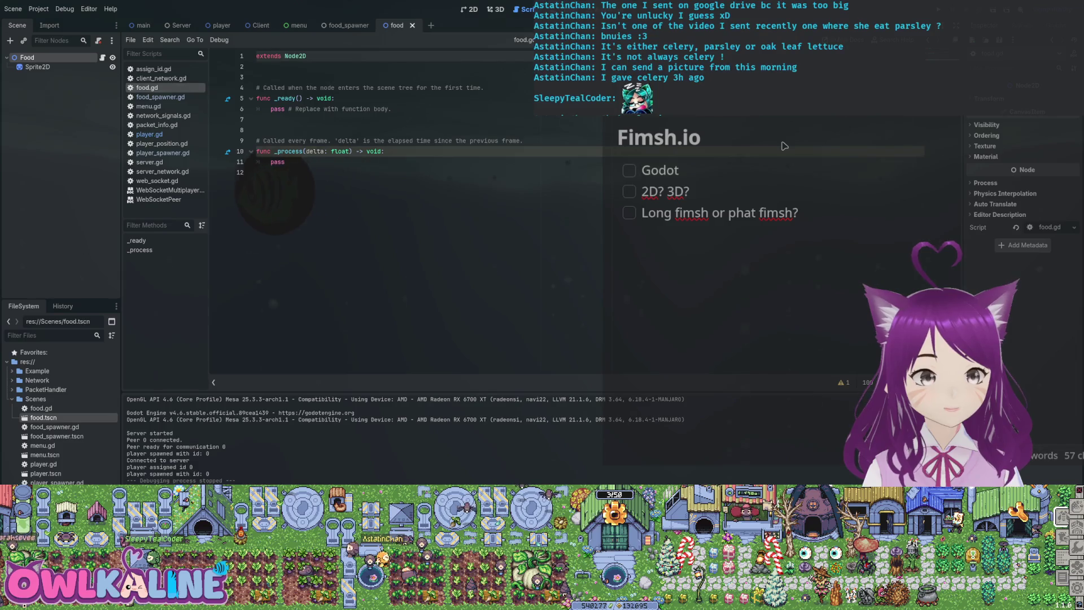
left_click(38, 67)
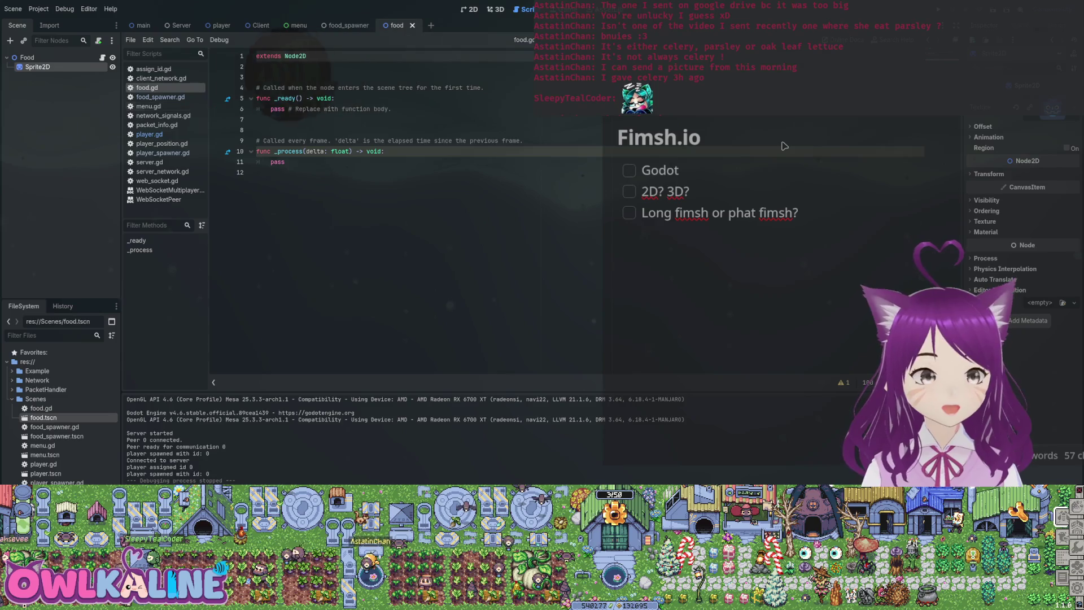
key("ctrl+F1")
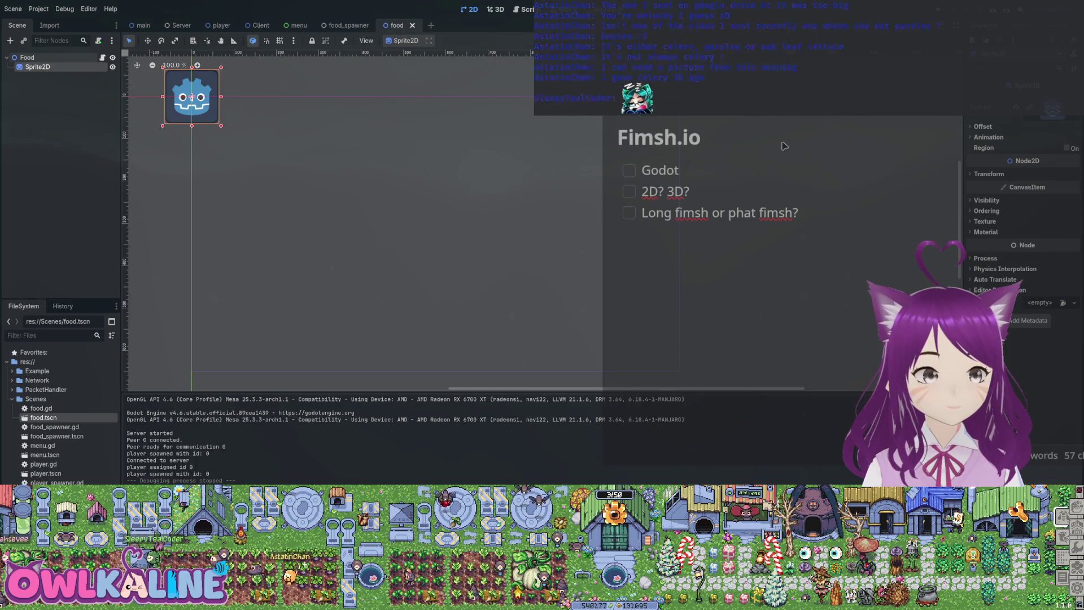
key("Up")
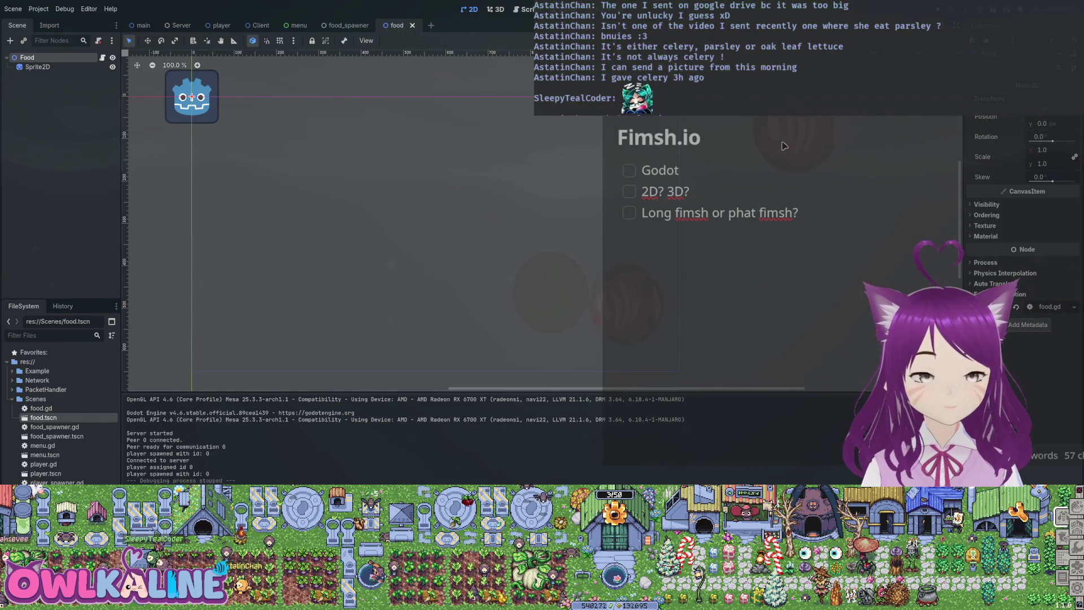
key("Down")
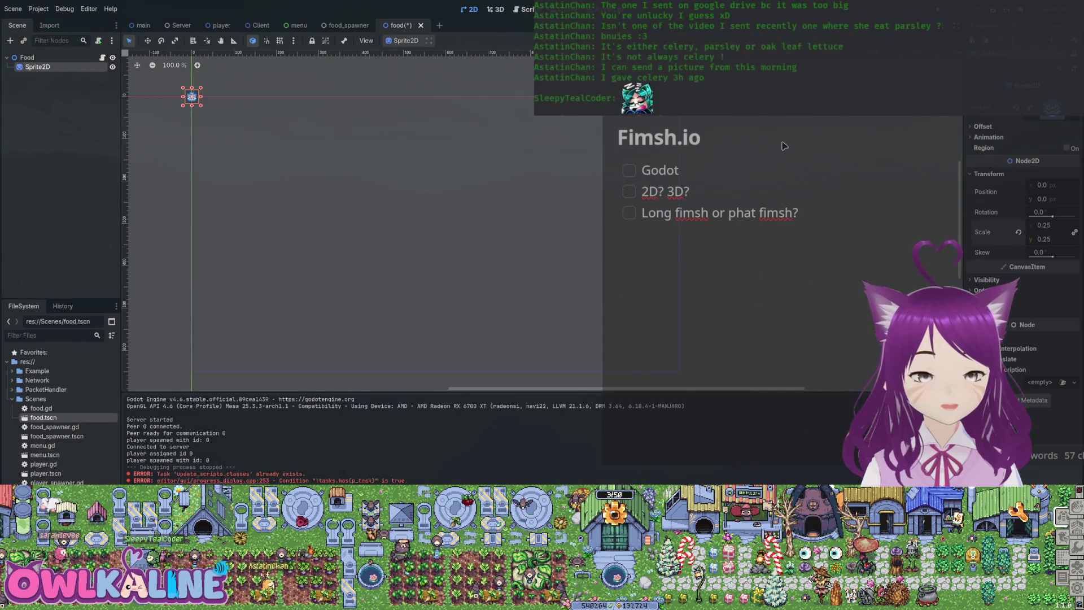
key("Up")
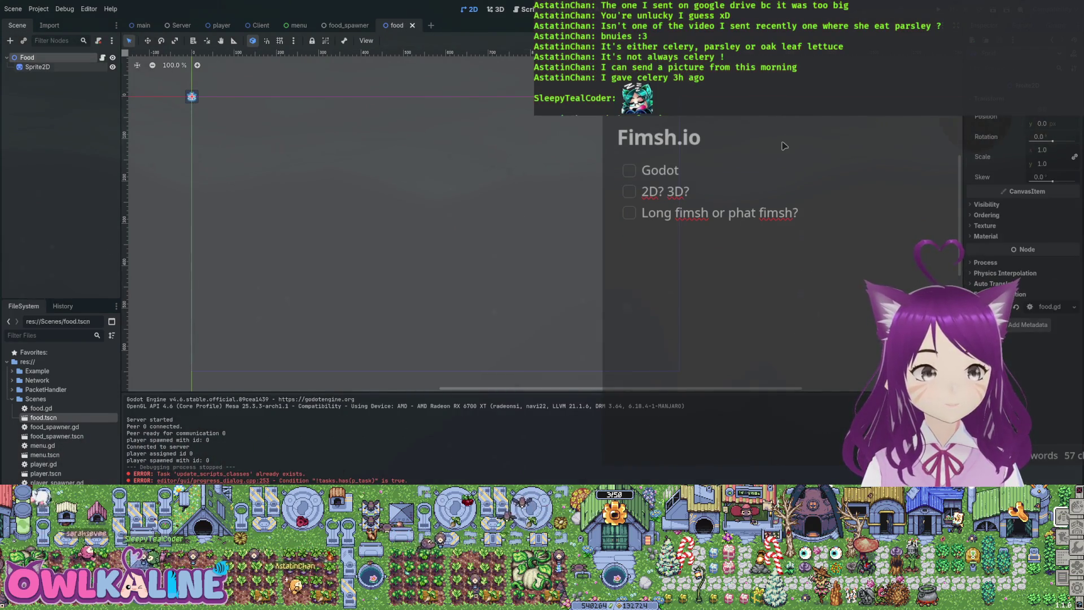
key("ctrl+F3")
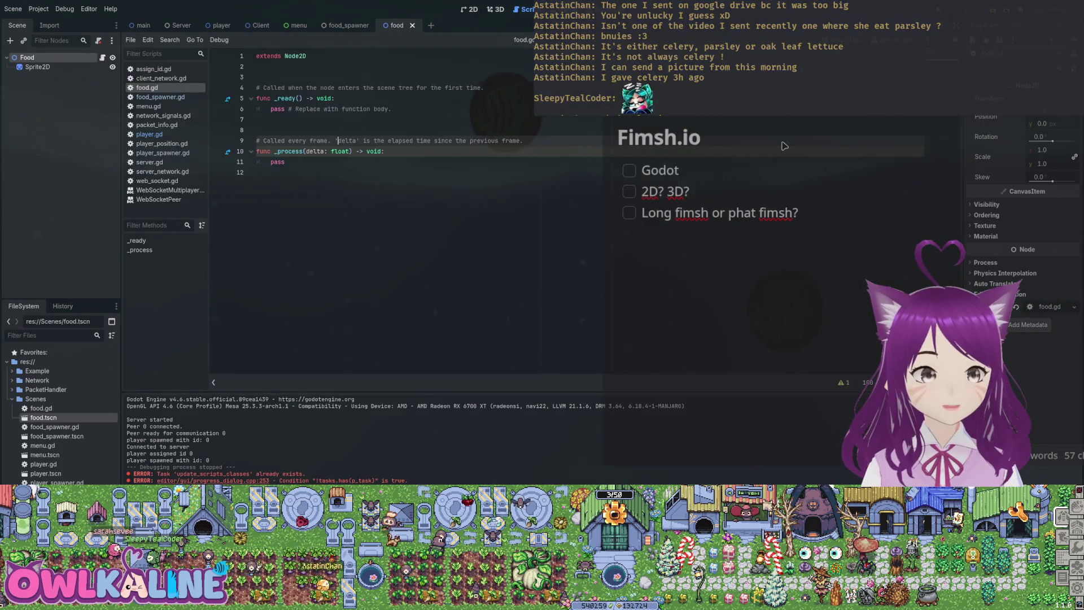
Open player.gd and review the is_authority getter and the _enter_tree block.
key("alt+Left")
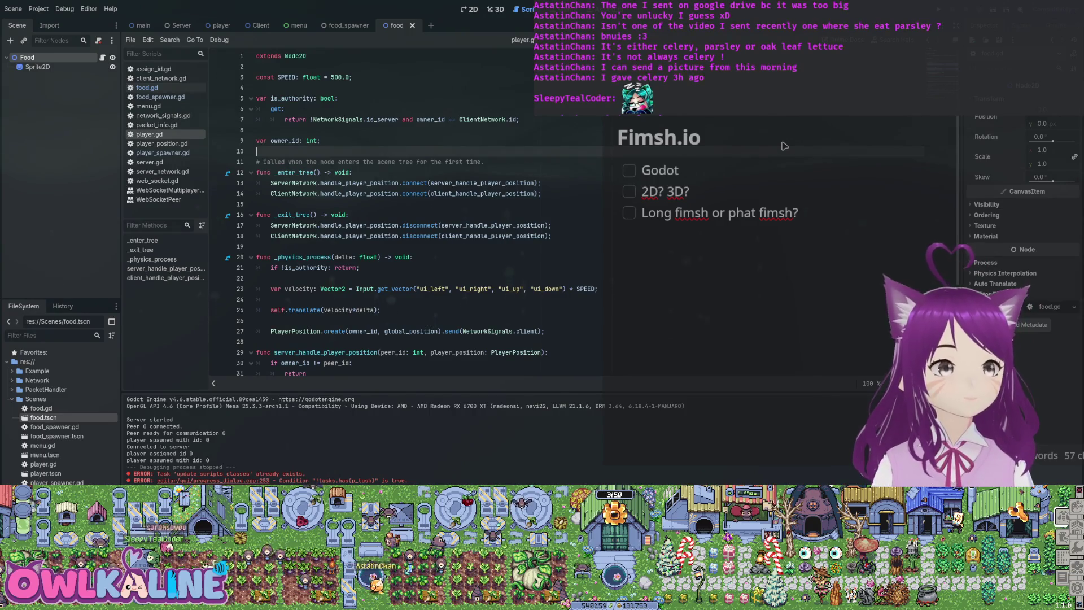
key("ctrl+z")
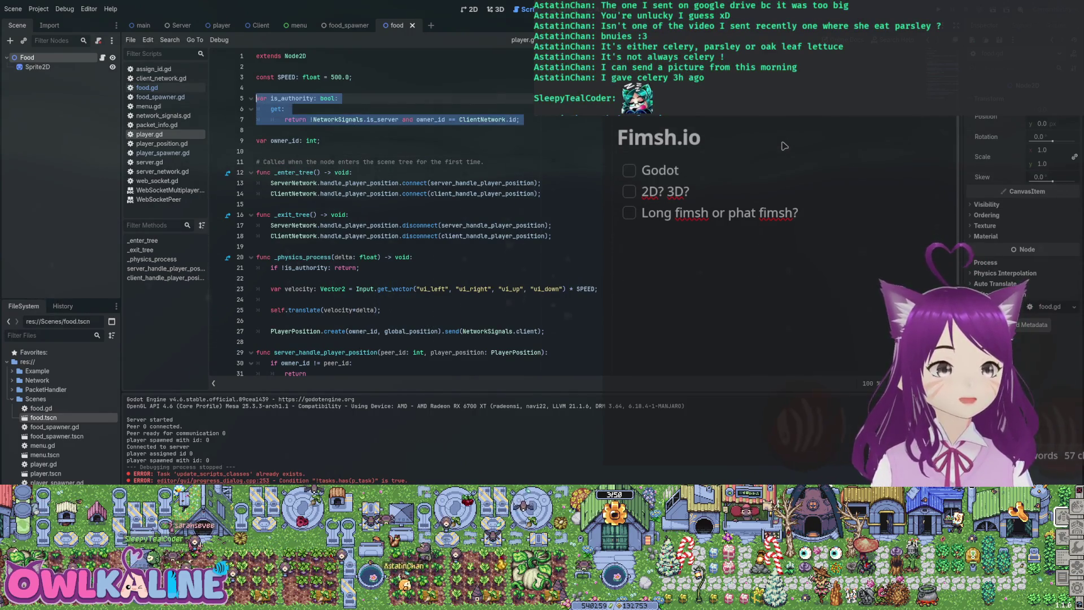
key("ctrl+z")
scroll(784, 146, "down", 2)
key("ctrl+z")
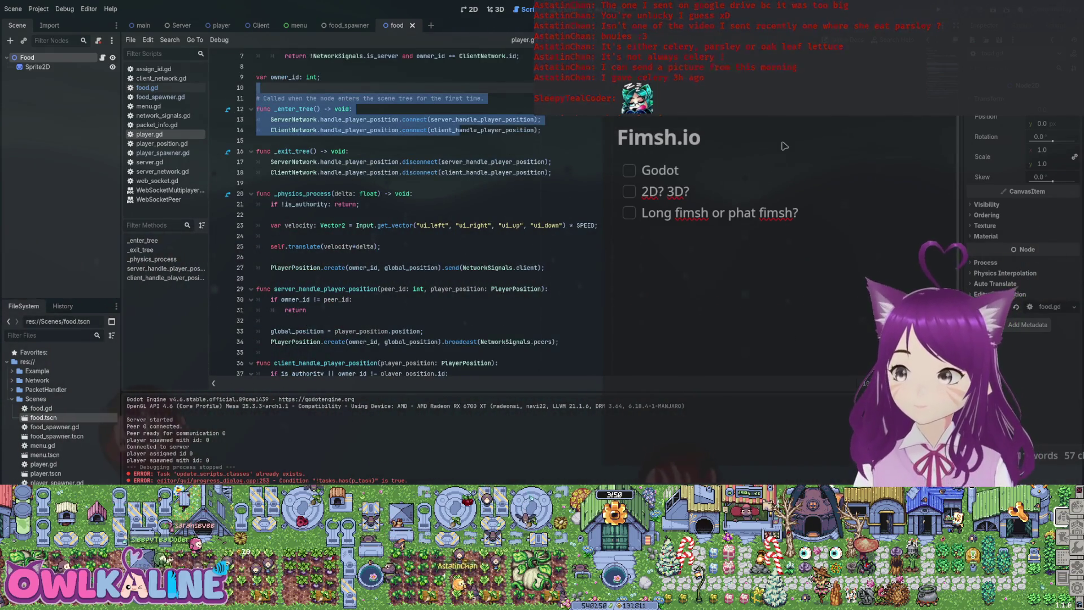
Review the _exit_tree block and the client_handle_player_position function in player.gd.
key("ctrl+z")
key("ctrl+z")
key("ctrl+z")
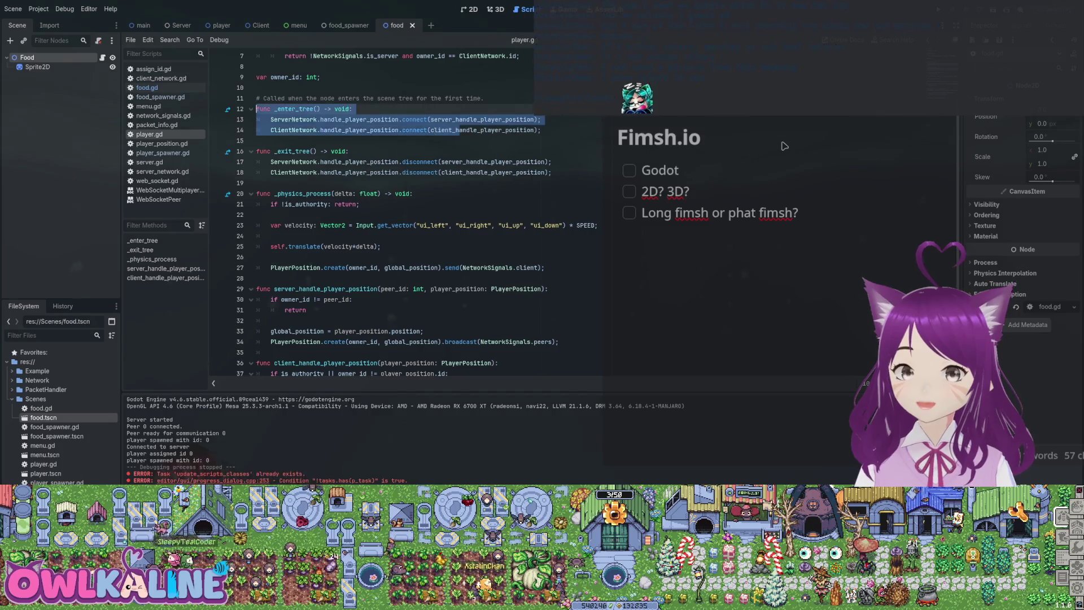
key("ctrl+z")
key("ctrl+z")
key("ctrl+z")
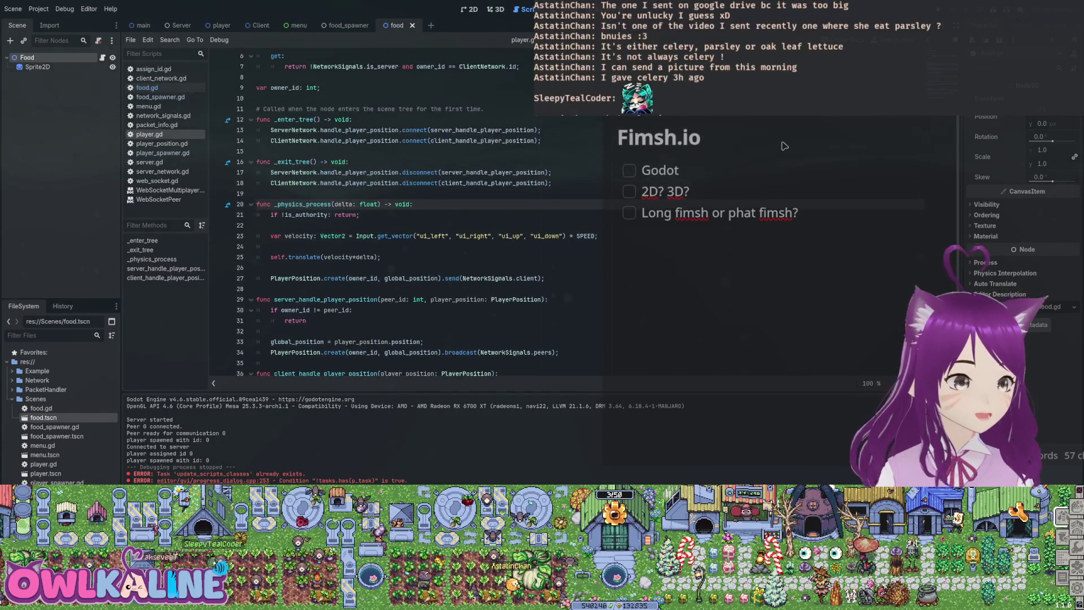
scroll(783, 146, "down", 2)
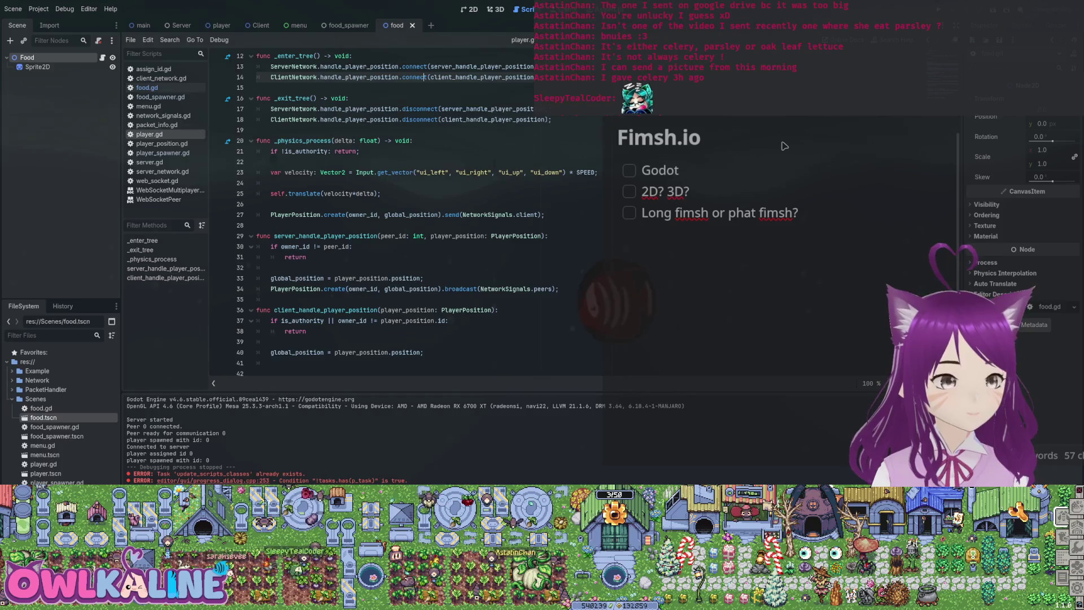
key("ctrl+z")
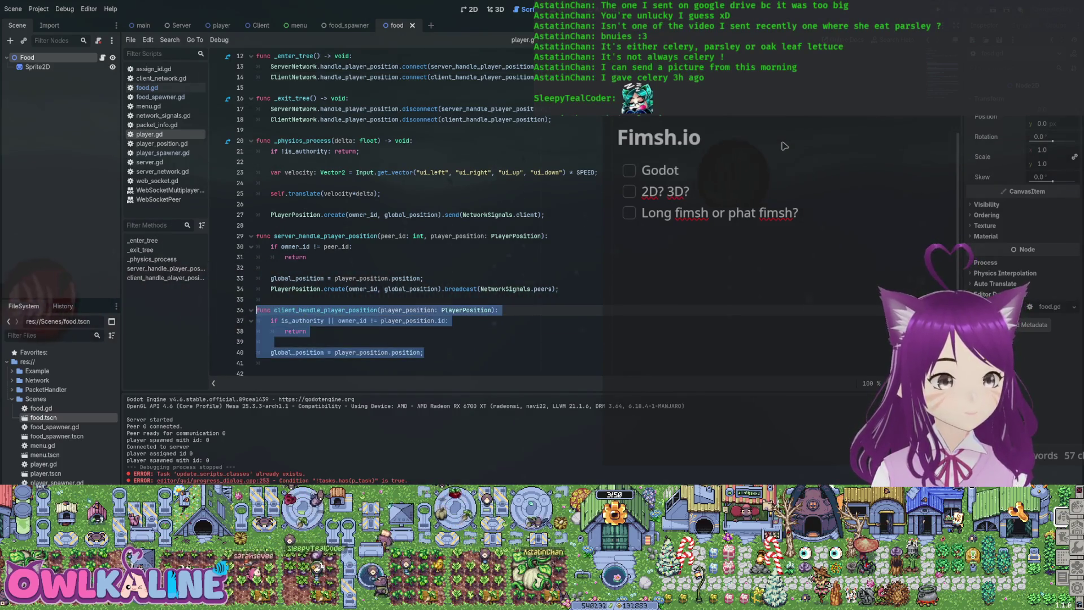
key("ctrl+z")
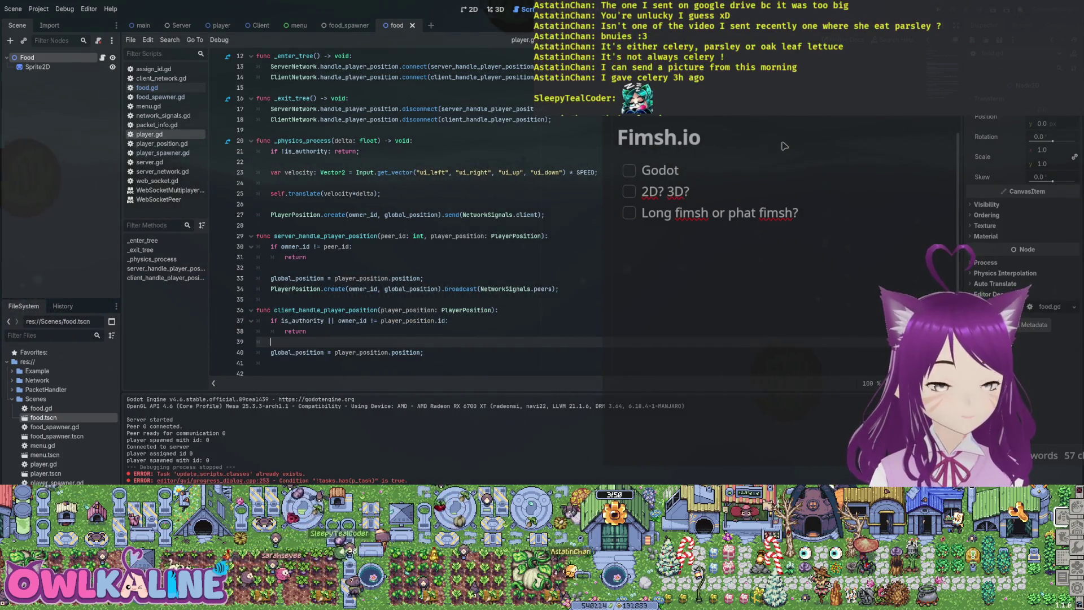
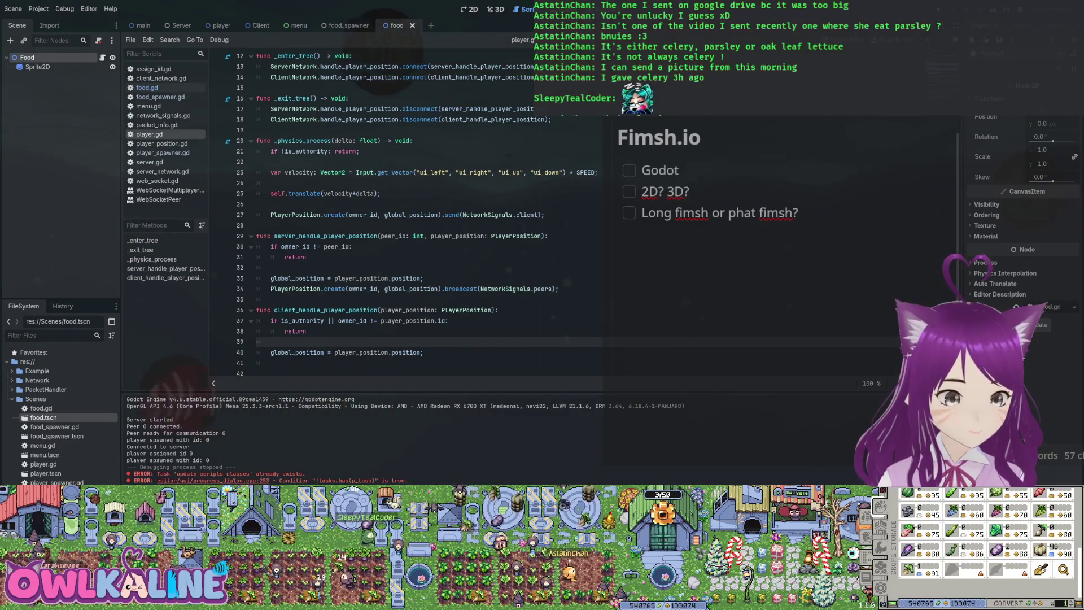
Start a debug run of the project and stop it again.
scroll(417, 214, "up", 4)
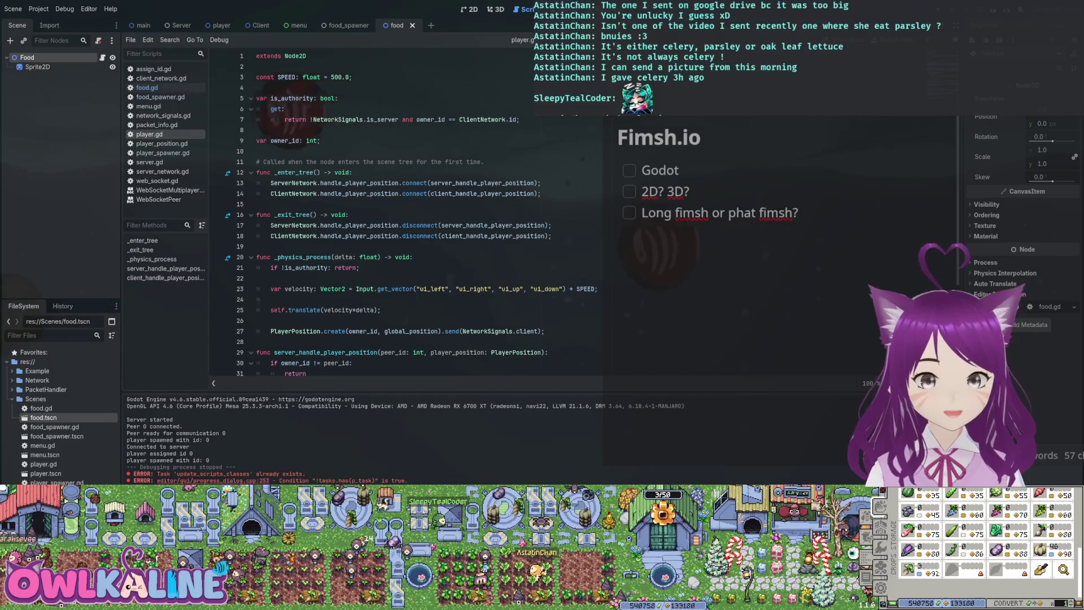
key("F5")
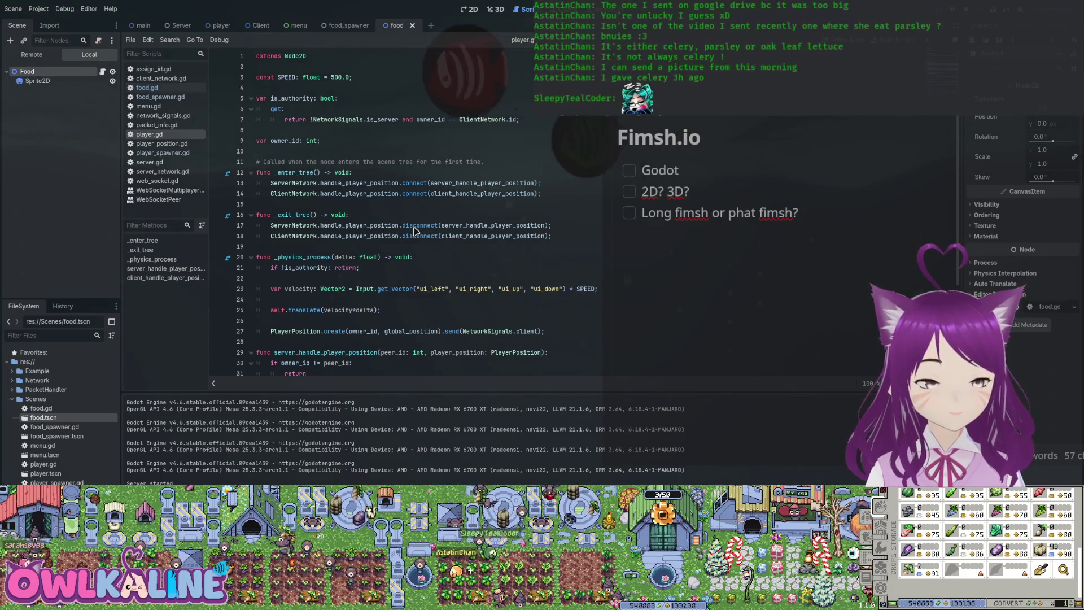
key("F8")
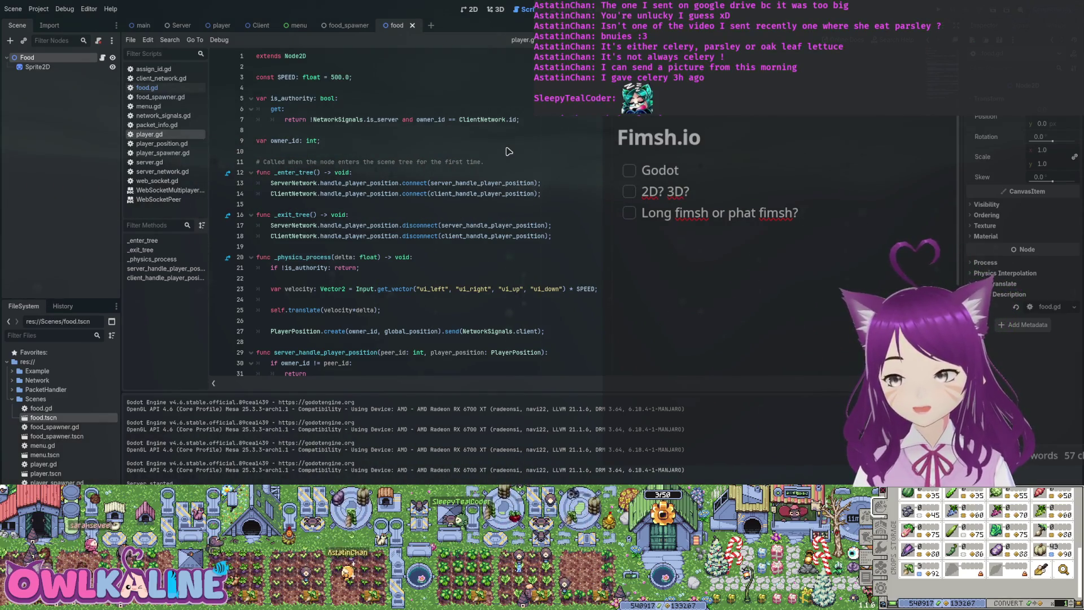
Copy the networking code from player.gd and paste it into food.gd.
scroll(395, 254, "down", 3)
mouse_move(309, 373)
left_mouse_down()
mouse_move(314, 309)
mouse_move(257, 151)
left_mouse_up()
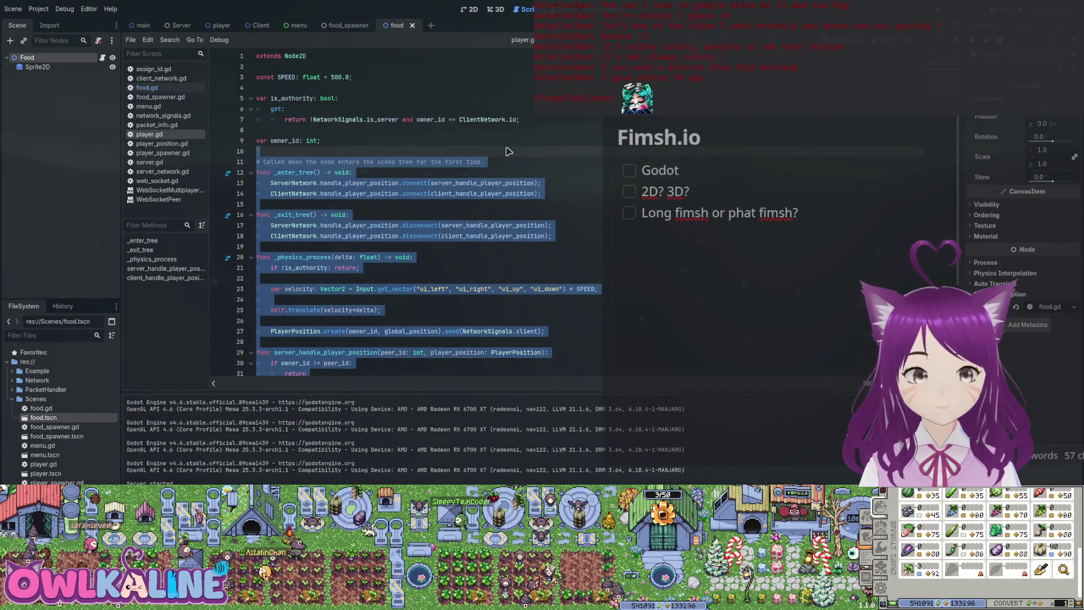
left_click_drag(349, 215, 257, 204)
scroll(508, 151, "down", 4)
left_click_drag(260, 363, 256, 141)
scroll(257, 310, "up", 3)
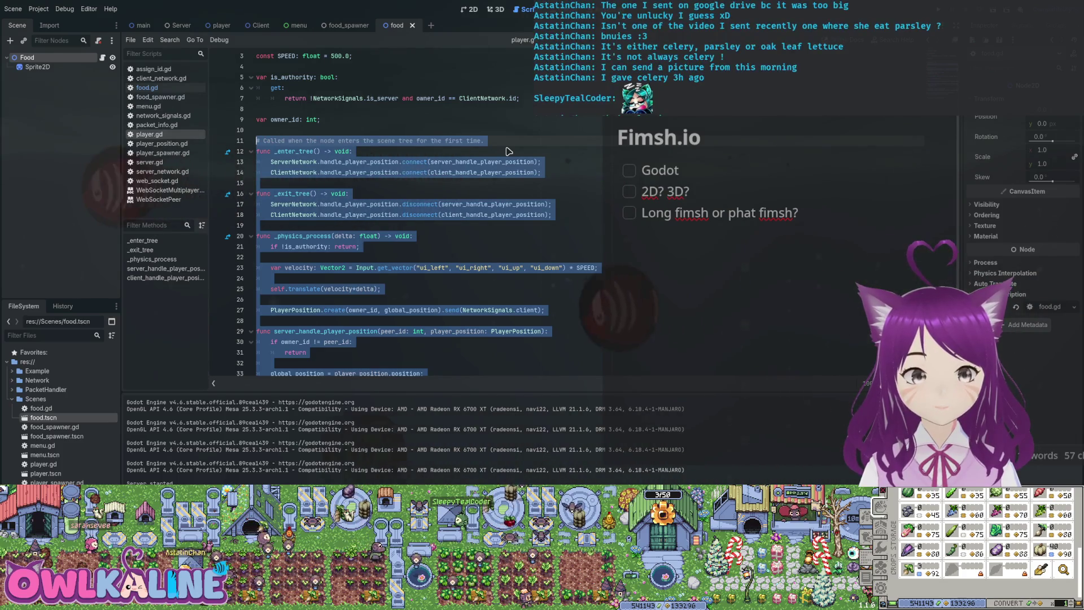
left_click(147, 88)
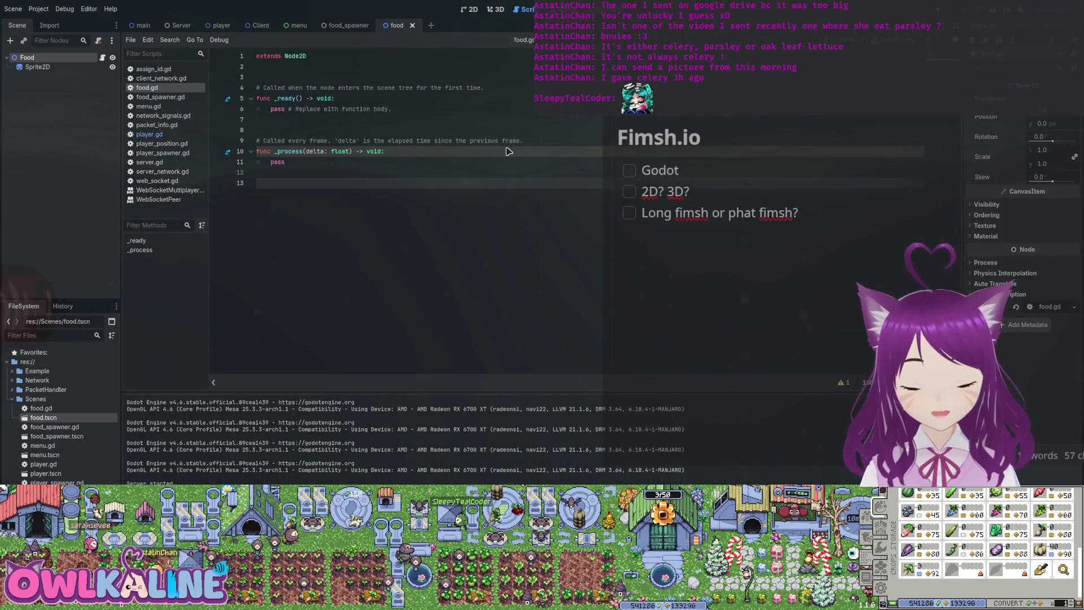
type("# Called when the node enters the scene tree for the first time. func _enter_tree() -> void: \tServerNetwork.handle_player_position.connect(server_handle_player_position); \tClientNetwork.handle_player_position.connect(client_handle_player_position);  func _exit_tree() -> void: \tServerNetwork.handle_player_position.disconnect(server_handle_player_position); \tClientNetwork.handle_player_position.disconnect(client_handle_player_position);  func _physics_process(delta: float) -> void: \tif !is_authority: return;  \tvar velocity: Vector2 = Input.get_vector(\"ui_left\", \"ui_right\", \"ui_up\", \"ui_down\") * SPEED;  \tself.translate(velocity*delta);  \tPlayerPosition.create(owner_id, global_position).send(NetworkSignals.client);  func server_handle_player_position(peer_id: int, player_position: PlayerPosition): \tif owner_id != peer_id: \t\treturn  \tglobal_position = player_position.position; \tPlayerPosition.create(owner_id, global_position).broadcast(NetworkSignals.peers);  func client_handle_player_position(player_position: PlayerPosition): \tif is_authority || owner_id != player_position.id: \t\treturn  \tglobal_position = player_position.position;")
Comment out the signal connect and disconnect lines in food.gd.
scroll(508, 151, "up", 4)
left_click(508, 151)
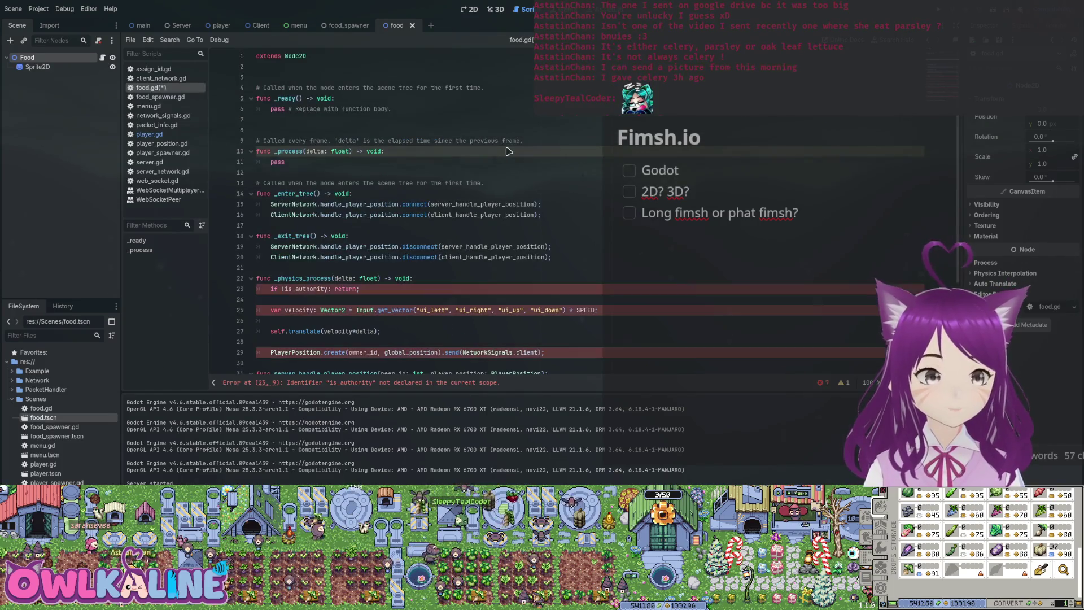
key("Down")
key("Down")
key("Down")
key("Home")
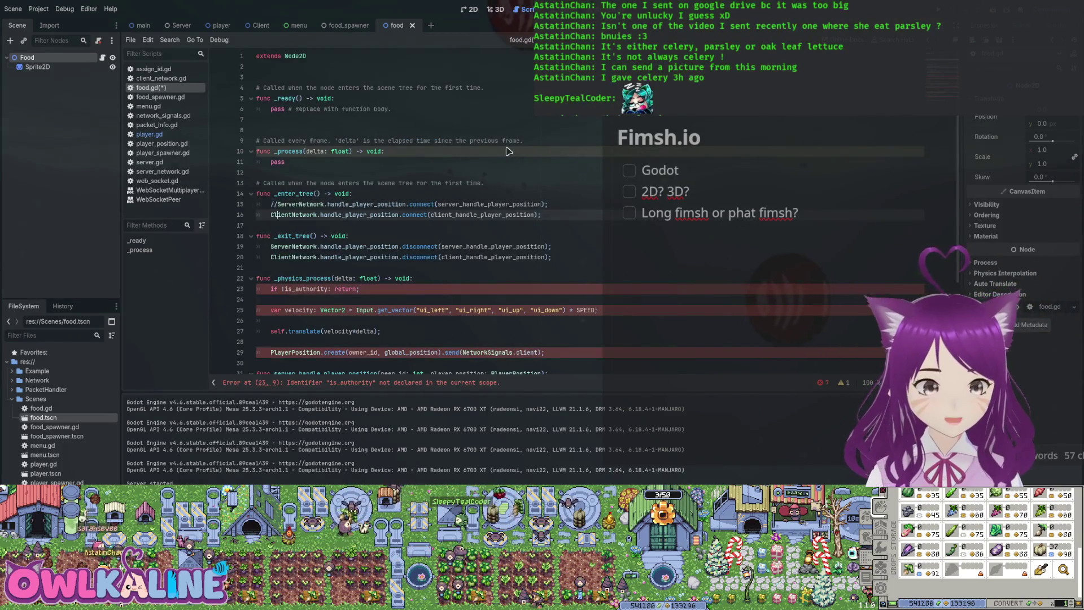
key("ctrl+k")
key("Down")
key("ctrl+k")
key("Down")
key("Down")
key("Down")
key("ctrl+k")
key("Down")
key("ctrl+k")
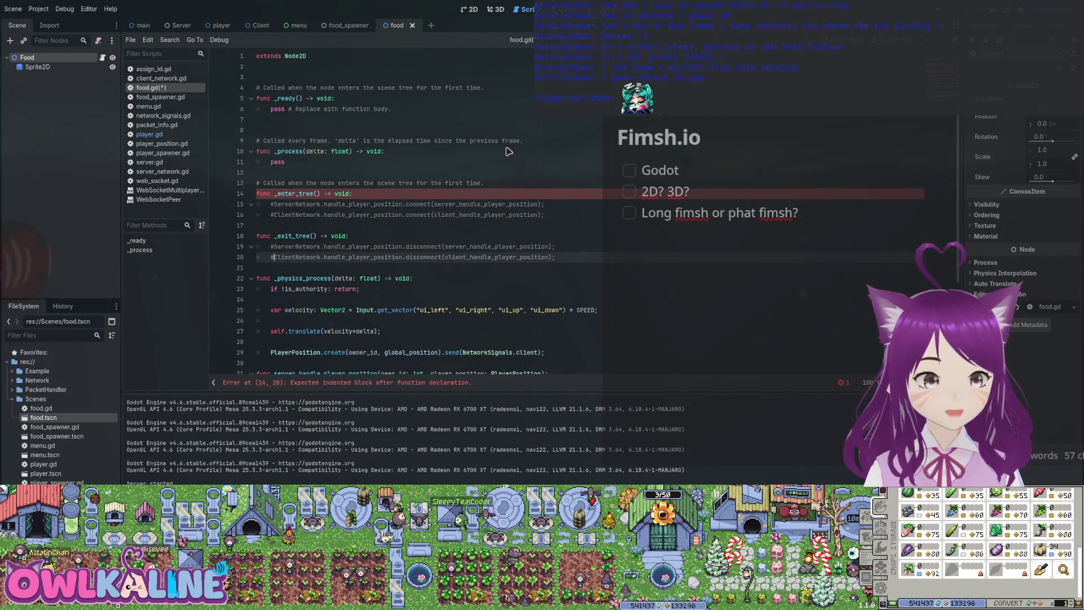
Delete the _physics_process function and select the owner_id check and position update lines.
scroll(508, 151, "down", 3)
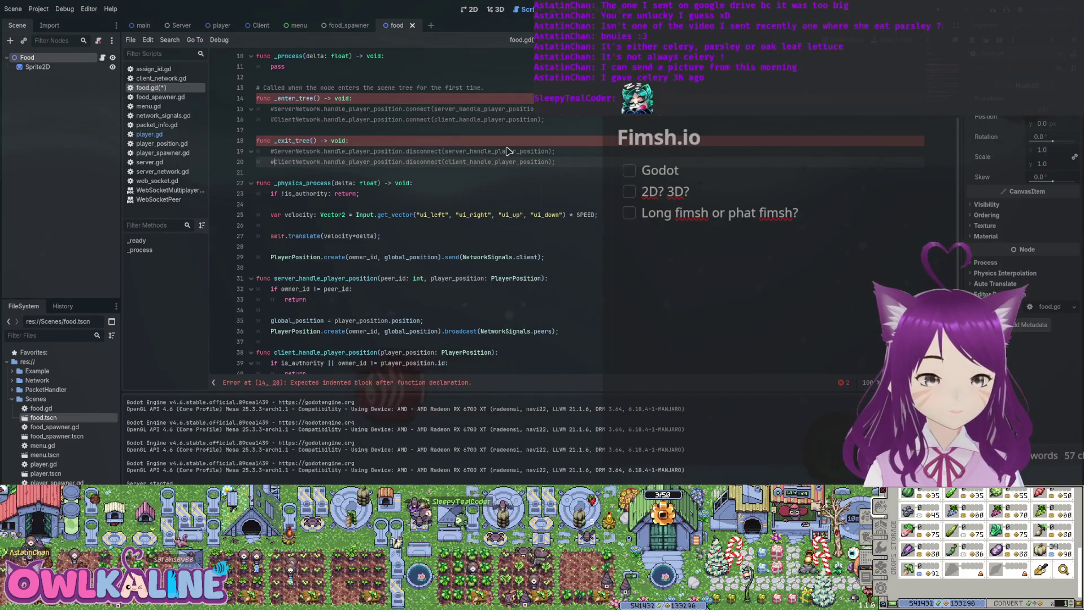
key("shift+Down")
key("shift+Down")
key("shift+Down")
key("BackSpace")
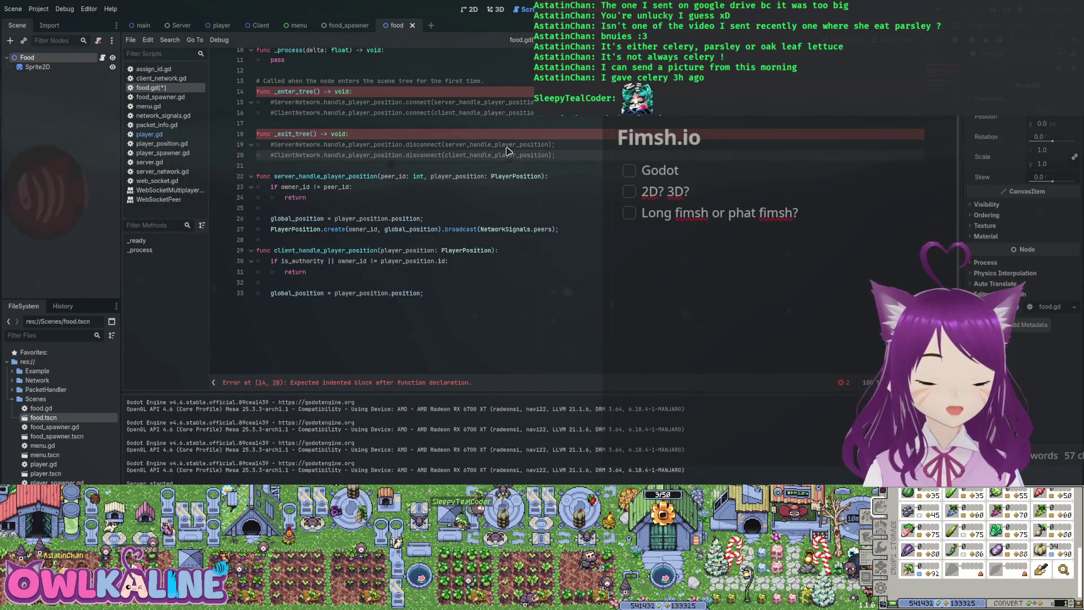
key("Down")
key("Down")
key("Down")
key("Home")
key("shift+Up")
key("shift+Up")
key("shift+Up")
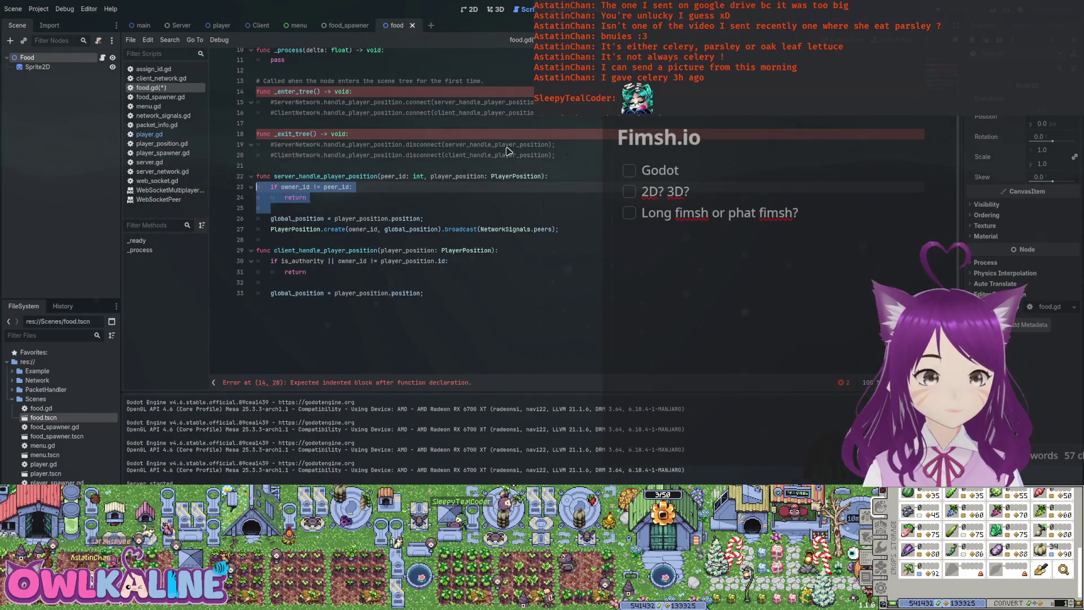
key("Down")
key("Down")
key("Down")
key("shift+Down")
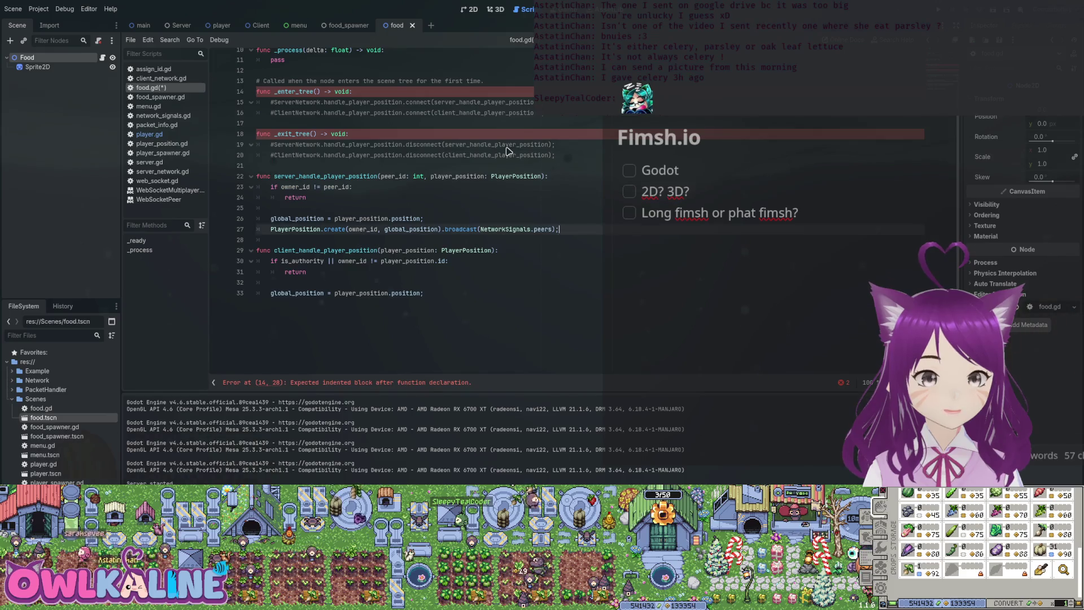
key("shift+End")
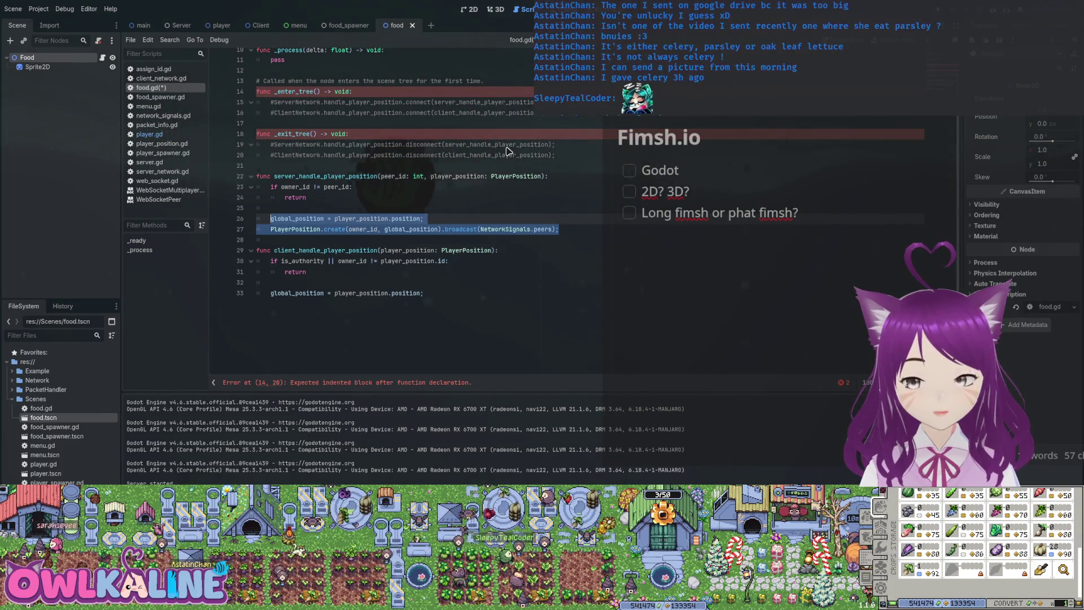
Move the position update and broadcast lines into _enter_tree and comment them out.
key("Up")
key("Up")
key("Down")
key("Down")
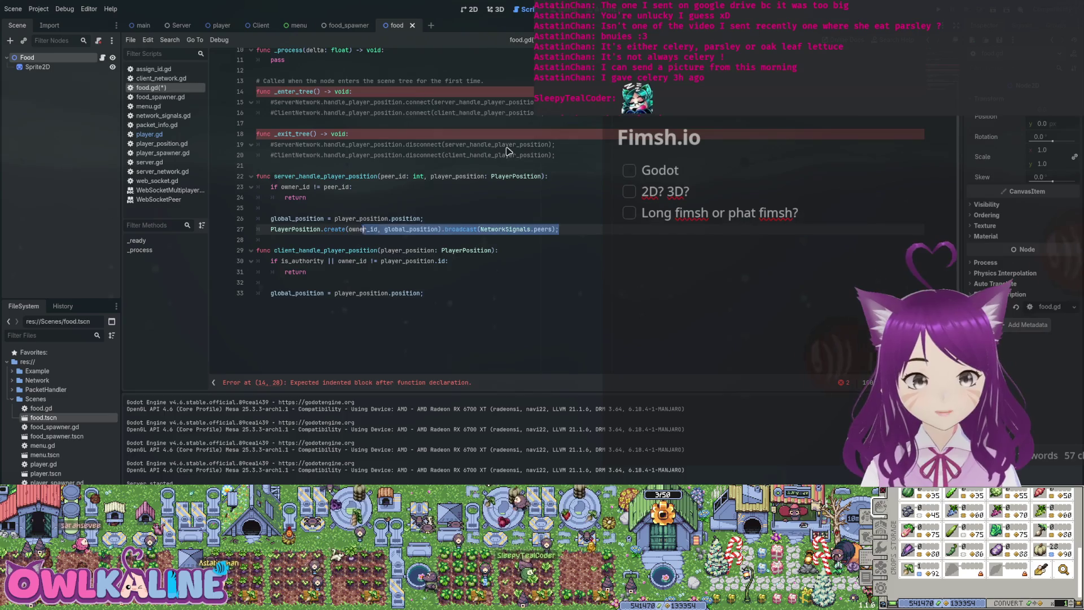
key("shift+Up")
key("ctrl+c")
key("BackSpace")
scroll(508, 151, "up", 3)
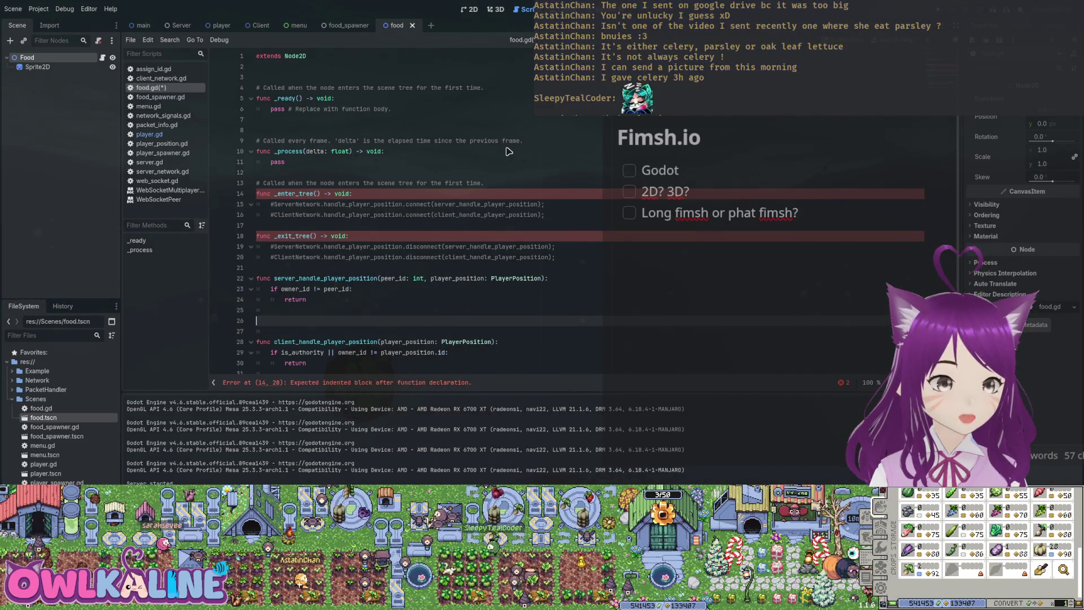
key("Up")
key("Up")
key("Up")
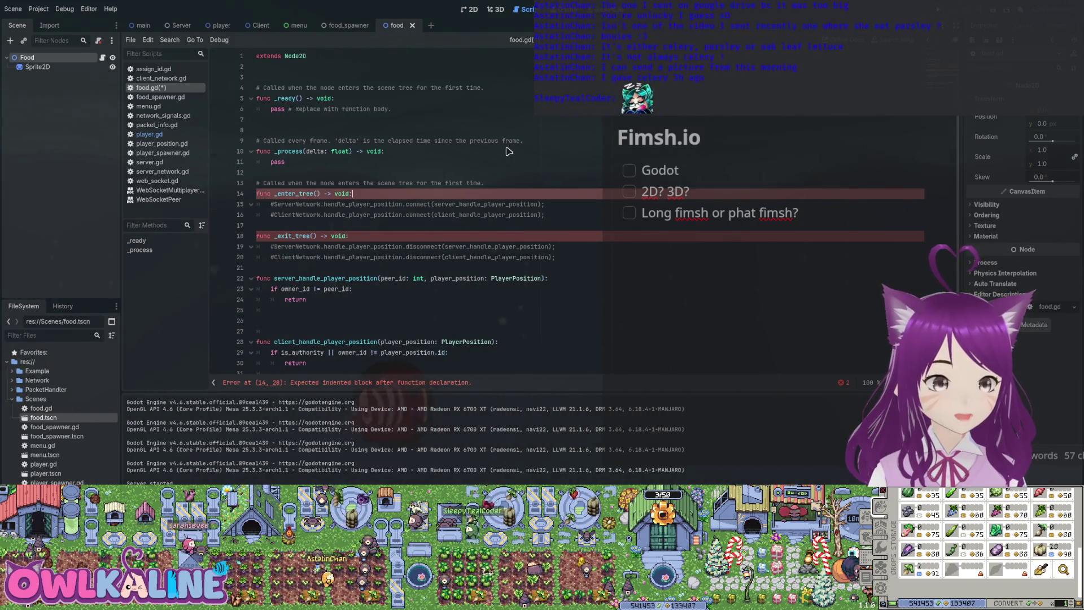
key("Return")
key("ctrl+v")
key("Up")
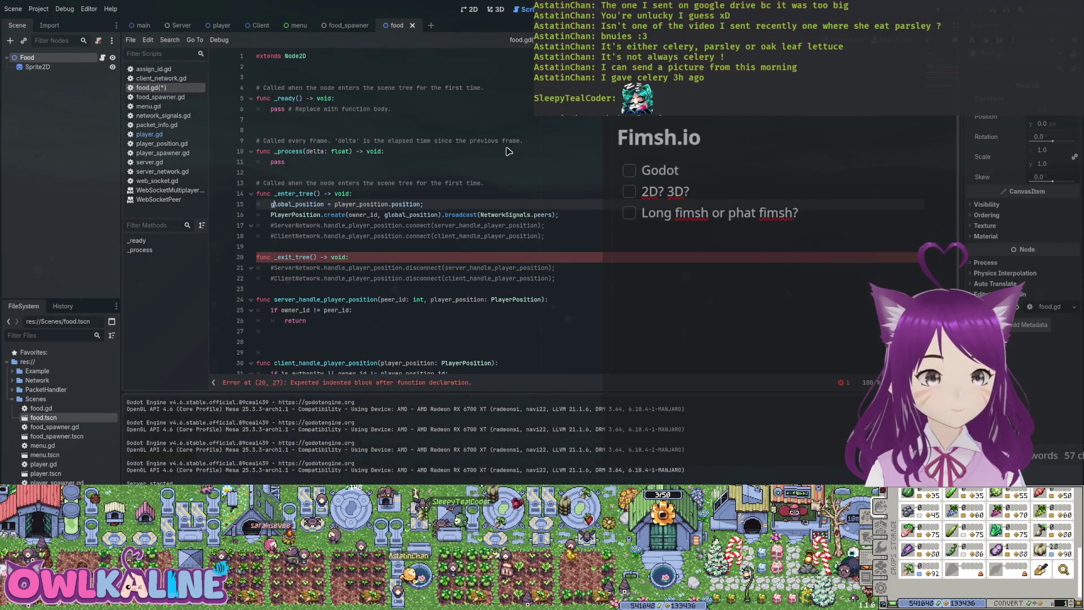
type("#")
key("Down")
key("Left")
type("#")
Add a 'pass;' stub line inside the tree callbacks and save food.gd.
scroll(508, 151, "down", 1)
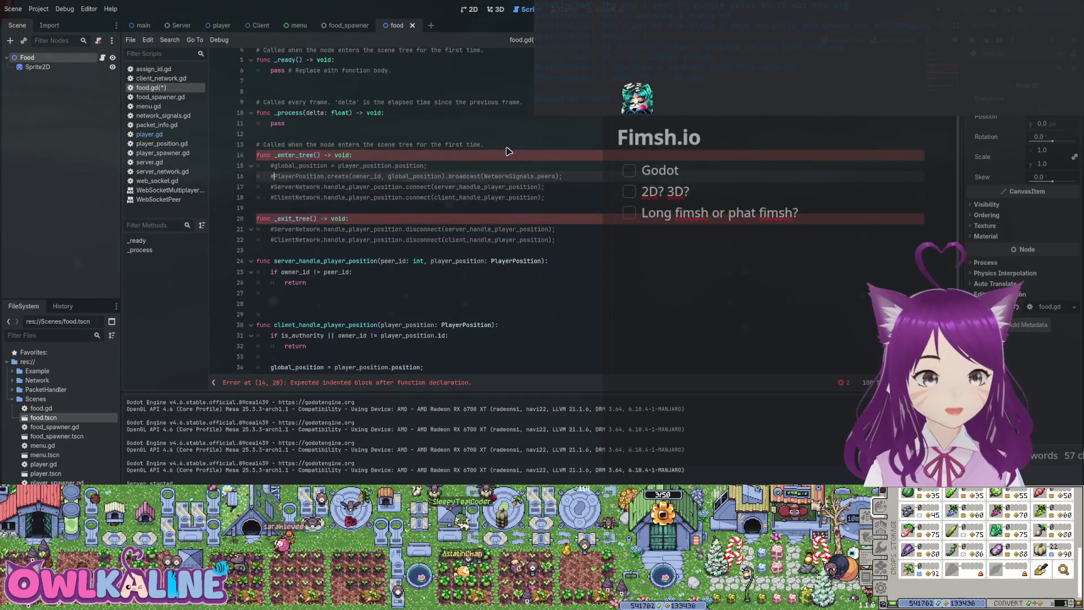
key("Down")
key("Down")
key("End")
key("Return")
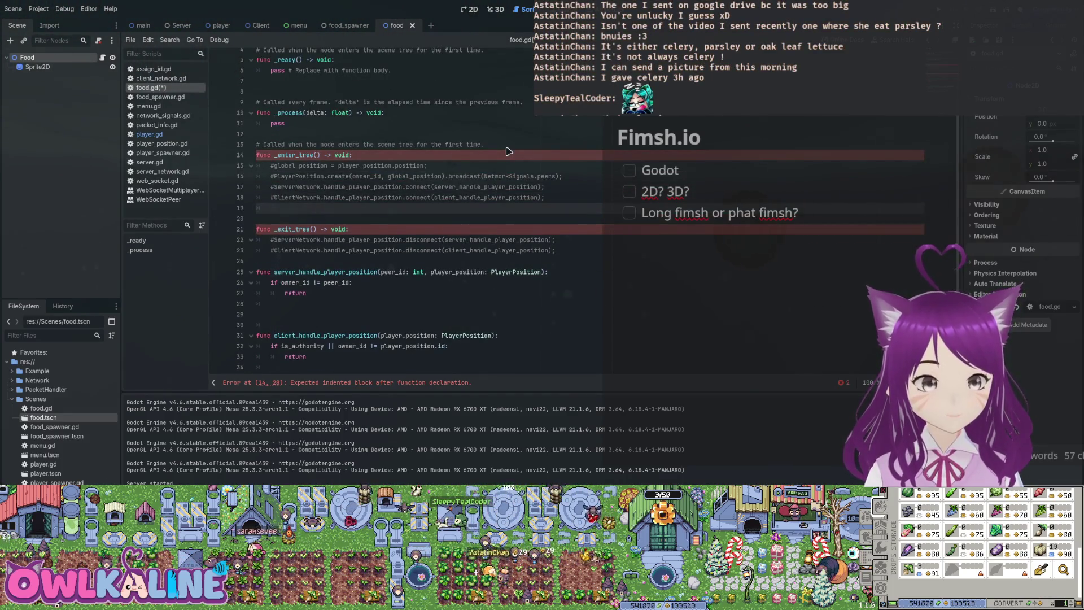
type("pass;")
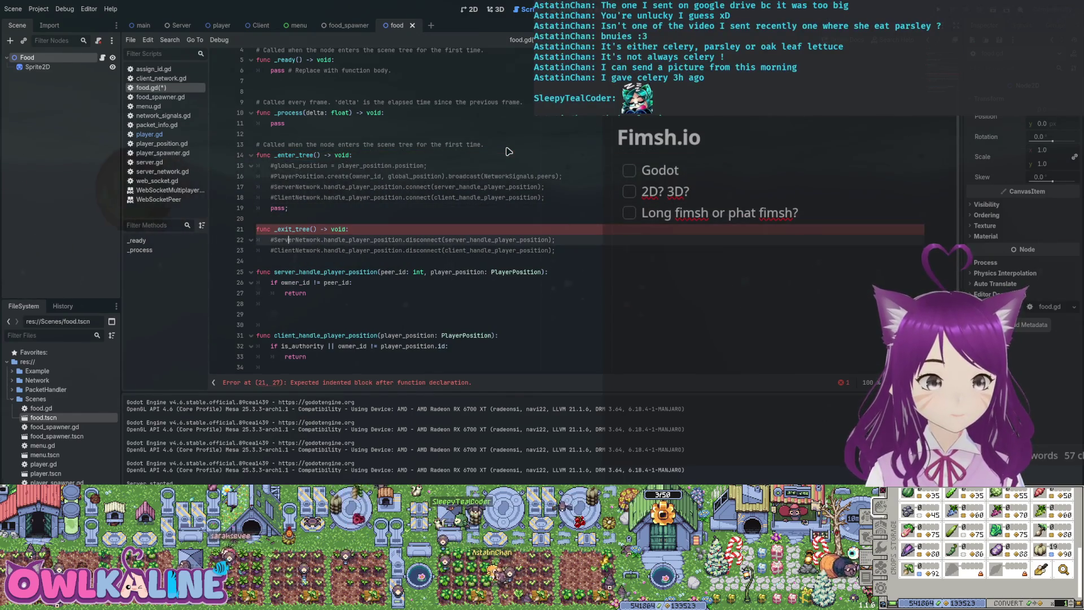
key("Return")
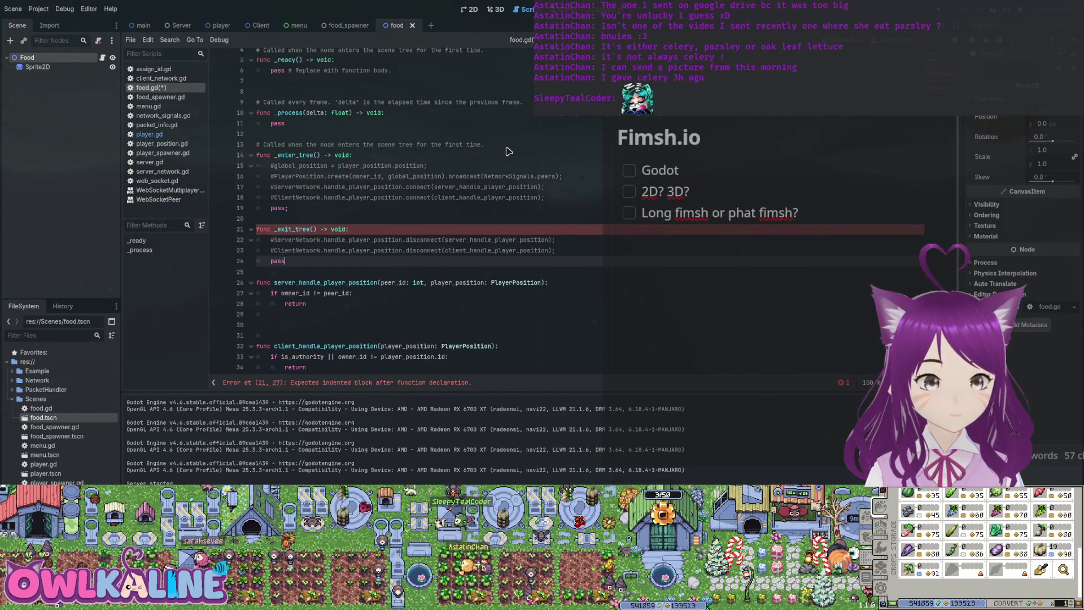
key("ctrl+s")
Delete the leftover server and client player-position handler functions and save food.gd.
scroll(508, 151, "down", 1)
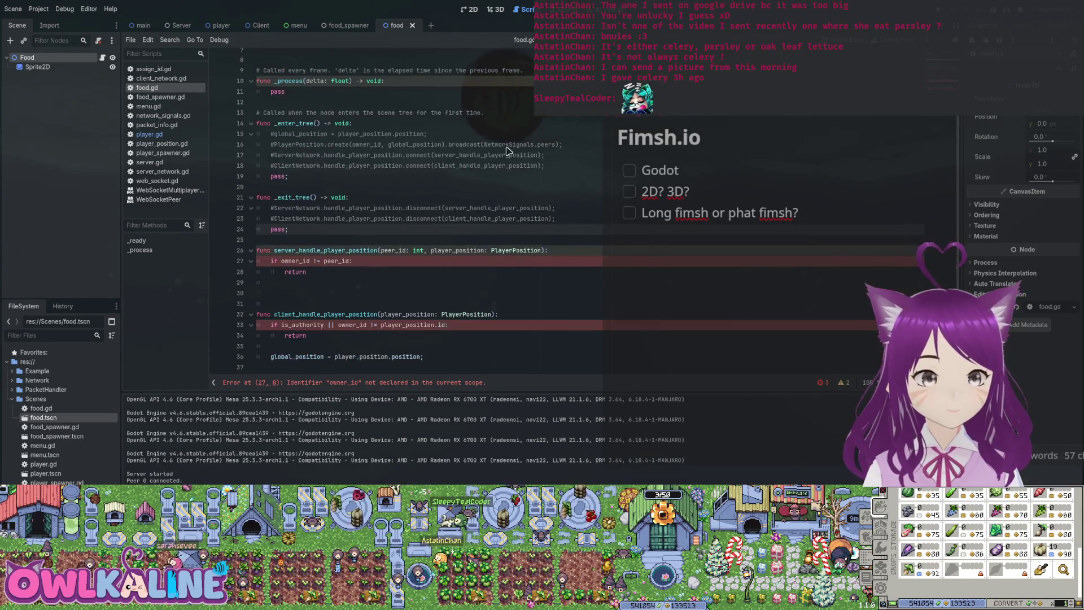
key("Down")
key("Down")
key("Down")
key("End")
key("Down")
key("shift+Up")
key("shift+Up")
key("shift+Up")
key("shift+Home")
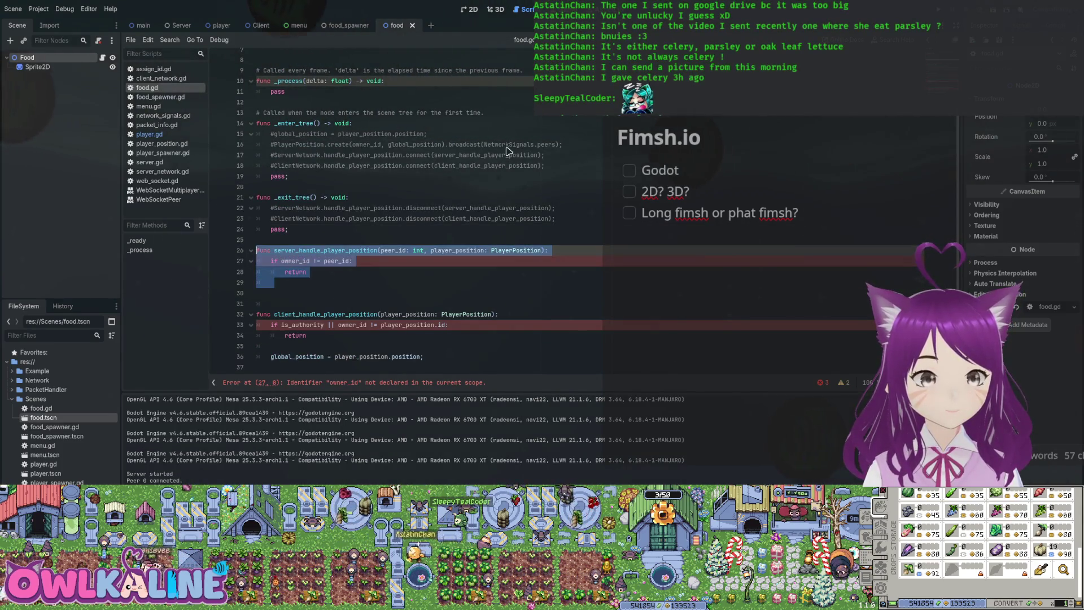
key("Down")
key("Down")
key("Down")
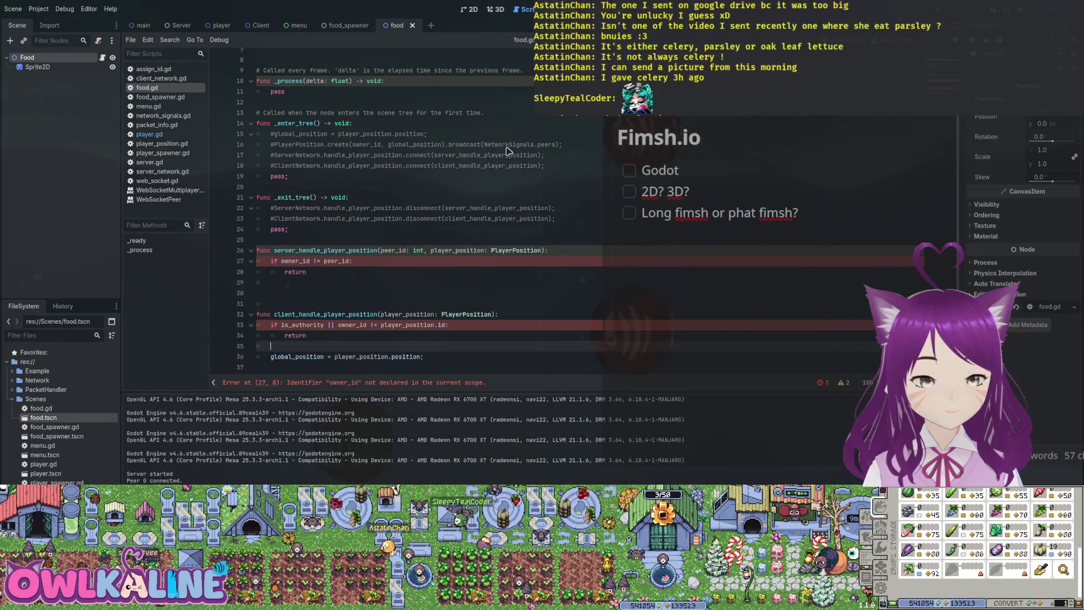
key("Up")
key("Up")
key("Up")
key("Down")
key("Down")
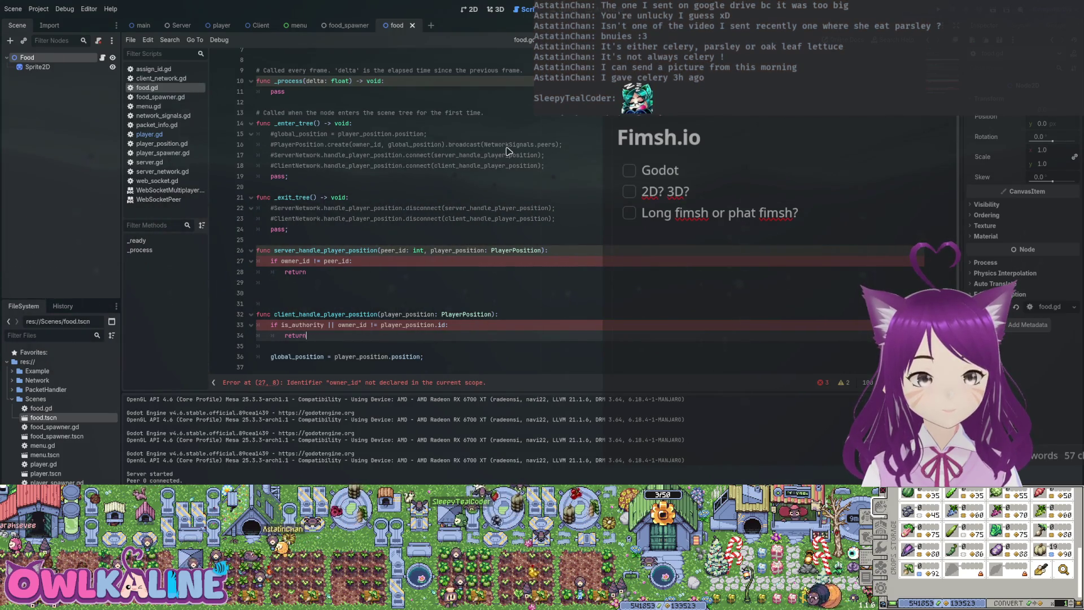
mouse_move(422, 356)
left_mouse_down()
mouse_move(265, 356)
mouse_move(270, 271)
left_mouse_up()
key("BackSpace")
key("ctrl+s")
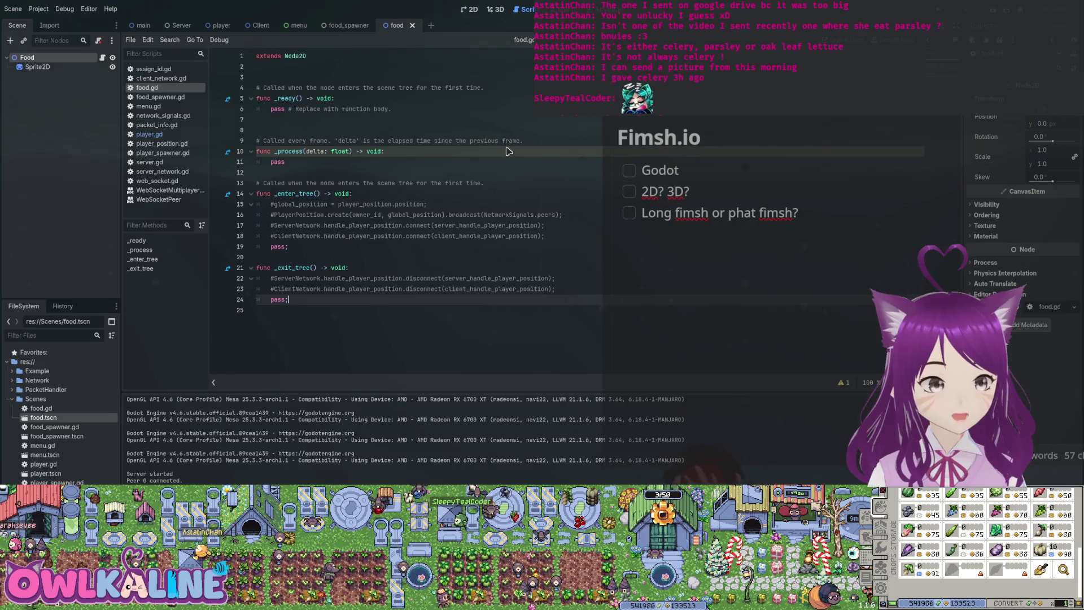
Remove an extra blank line near the top of food.gd and return to player.gd.
left_click(507, 152)
key("Up")
key("Up")
key("Up")
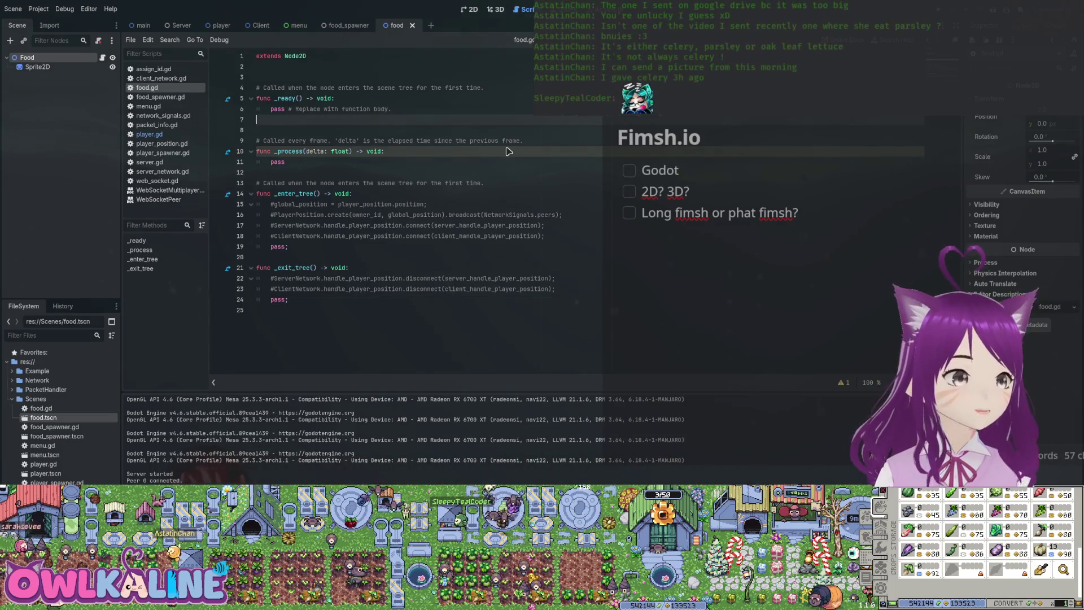
key("Up")
key("Up")
key("Up")
key("Delete")
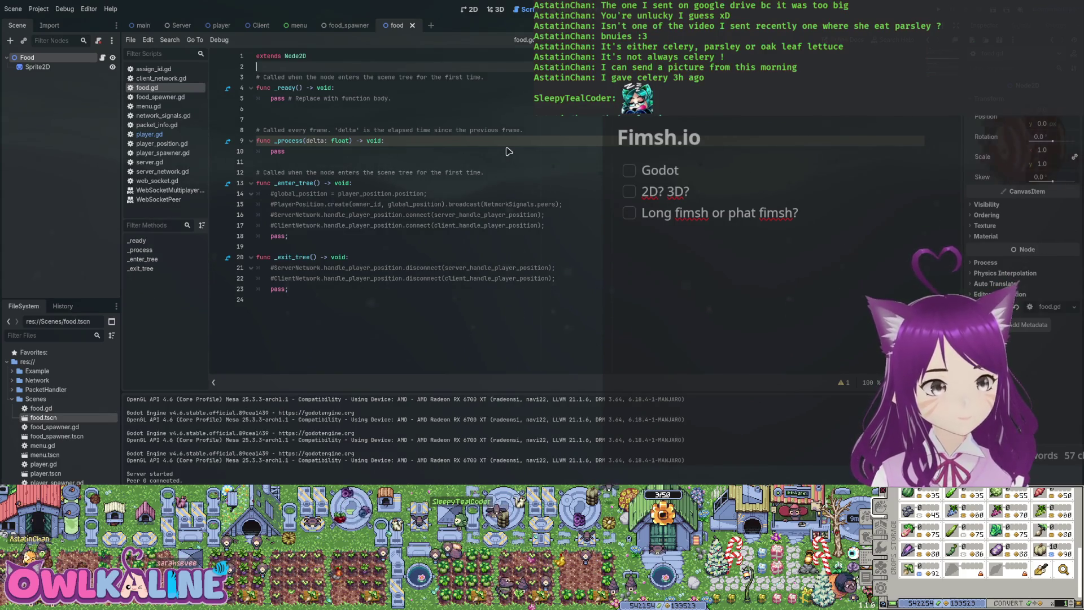
key("alt+Left")
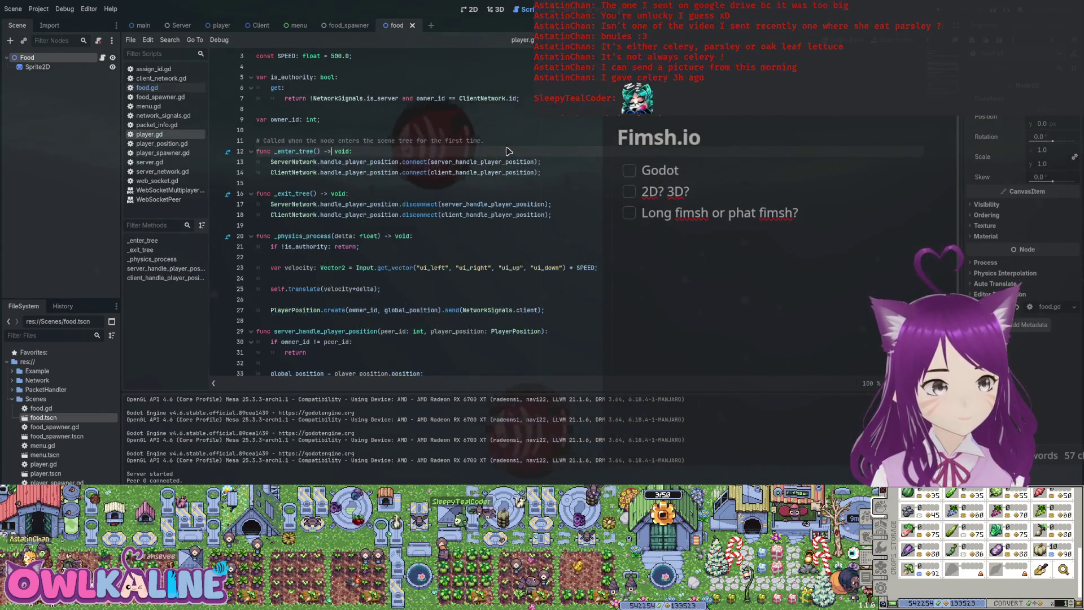
Open PacketHandler/spawn_food_position.gd from the FileSystem dock in the script editor.
scroll(508, 151, "up", 1)
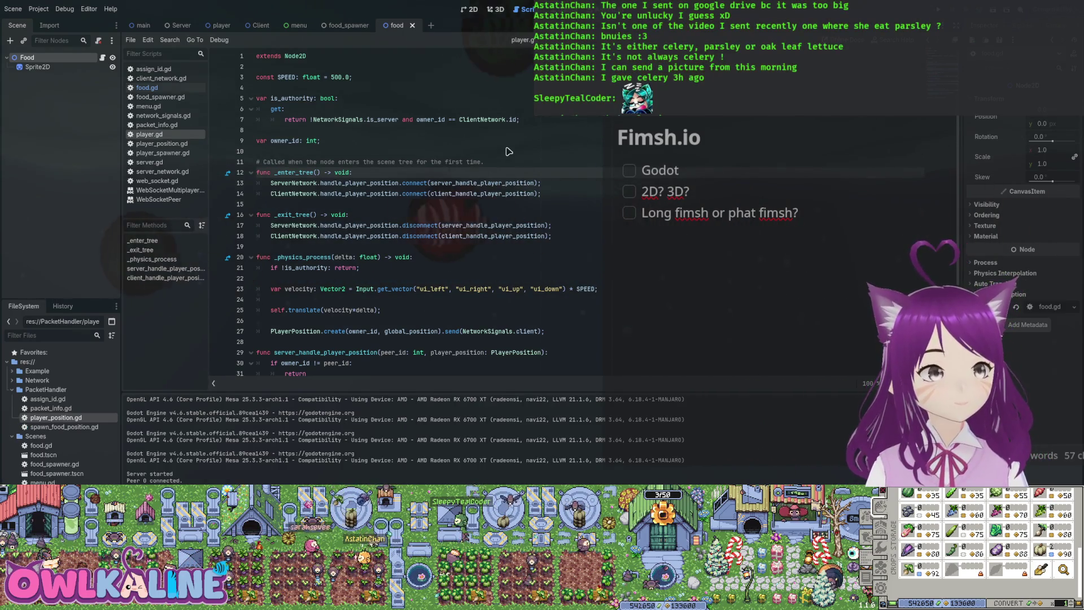
key("Down")
key("Return")
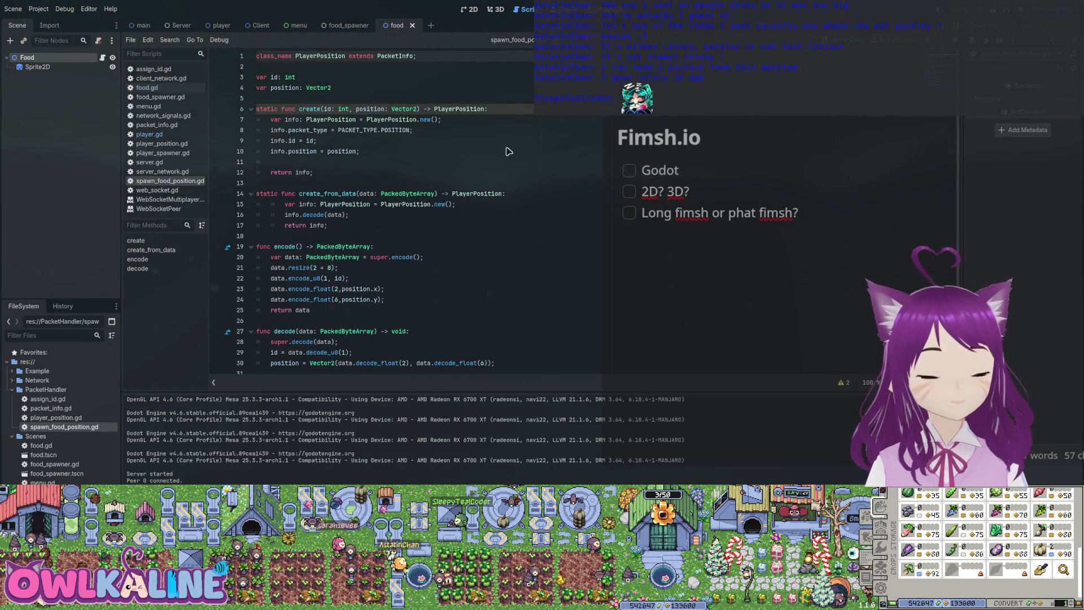
Select the PlayerPosition class name on line 1 and start typing 'S' over it.
key("Down")
key("Down")
key("Down")
key("Up")
key("Down")
key("ctrl+shift+Right")
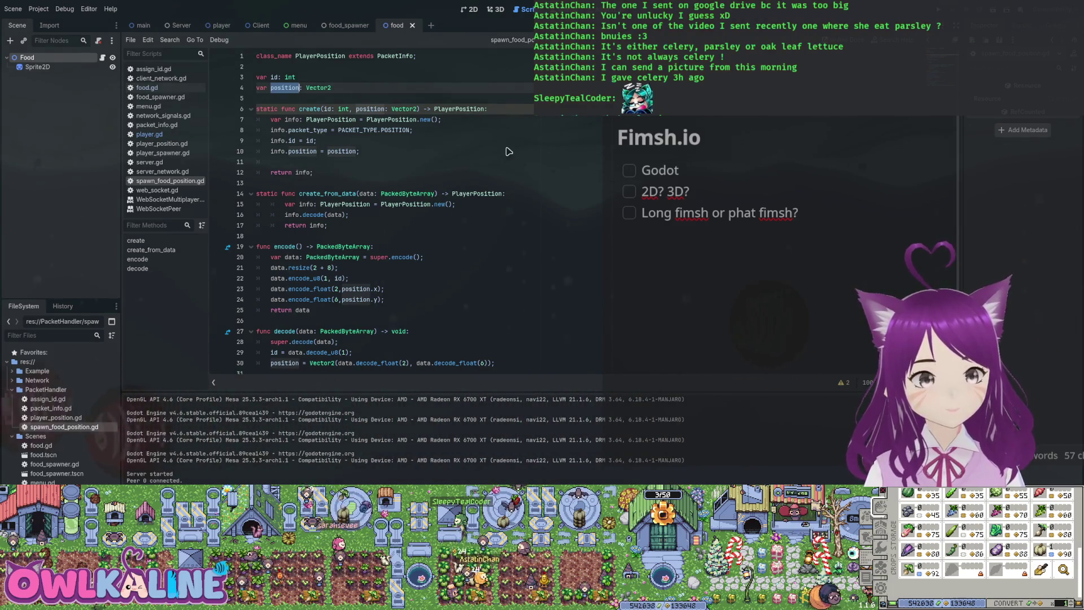
key("Up")
key("Up")
key("Up")
key("ctrl+shift+Right")
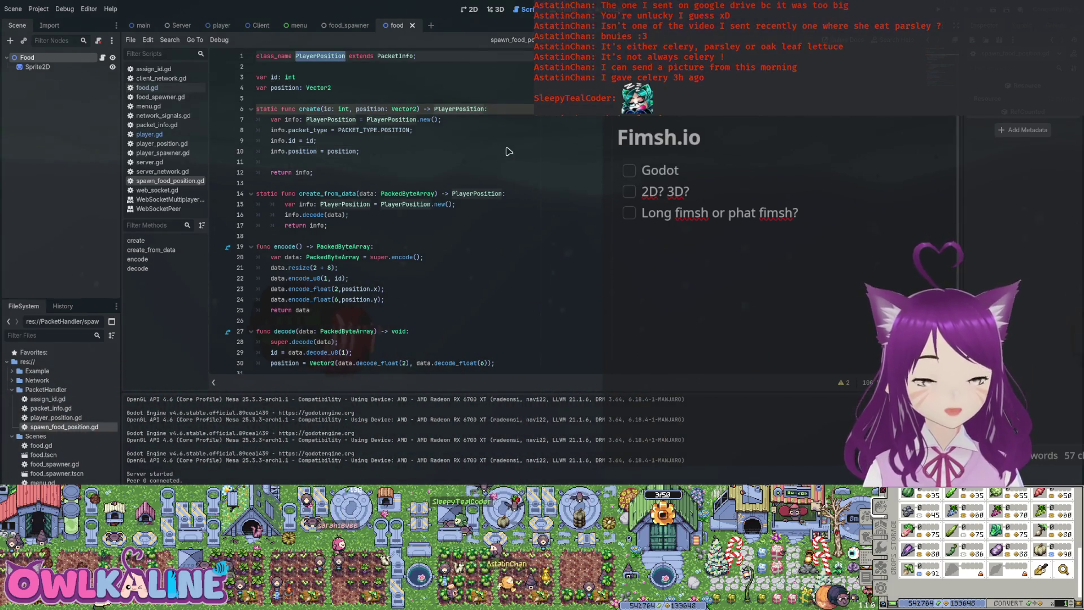
type("SpawnF")
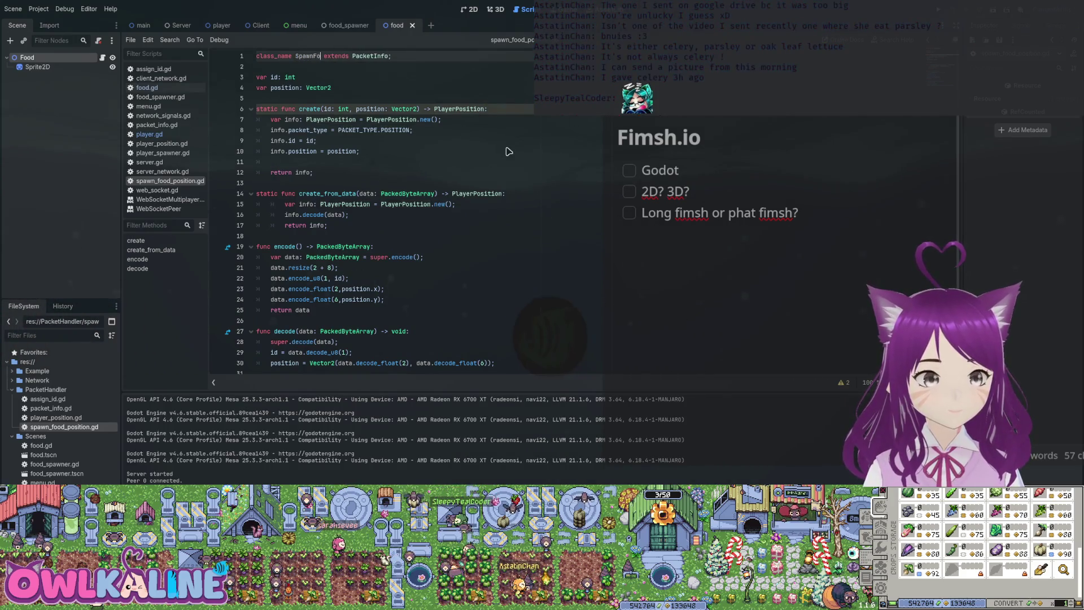
Undo the rename attempts back to PlayerPosition and search the script for PlayerPosition.
key("ctrl+z")
key("ctrl+z")
key("ctrl+z")
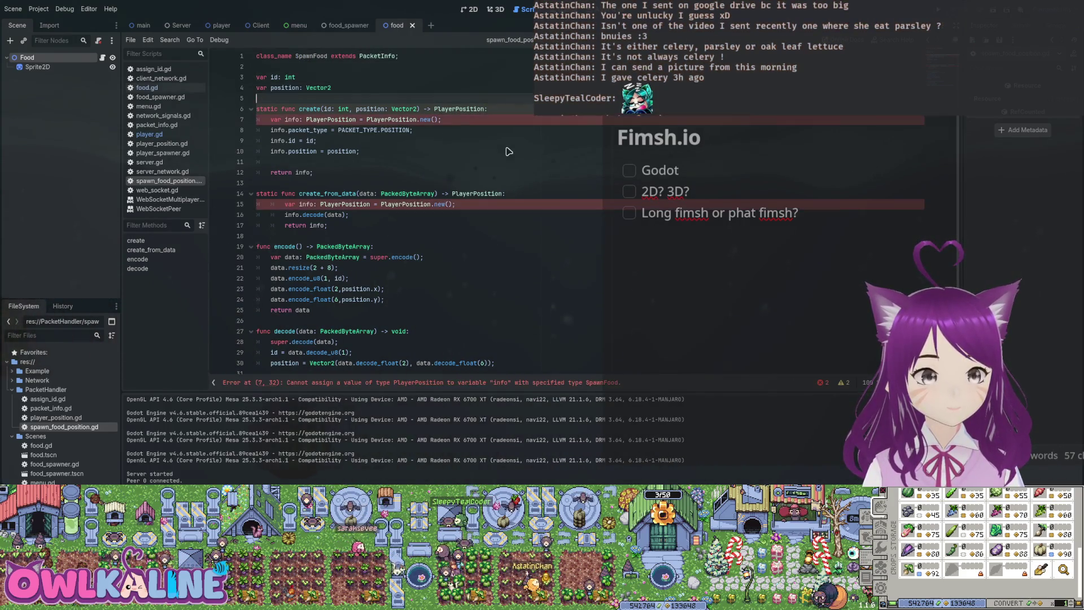
key("BackSpace")
key("BackSpace")
key("BackSpace")
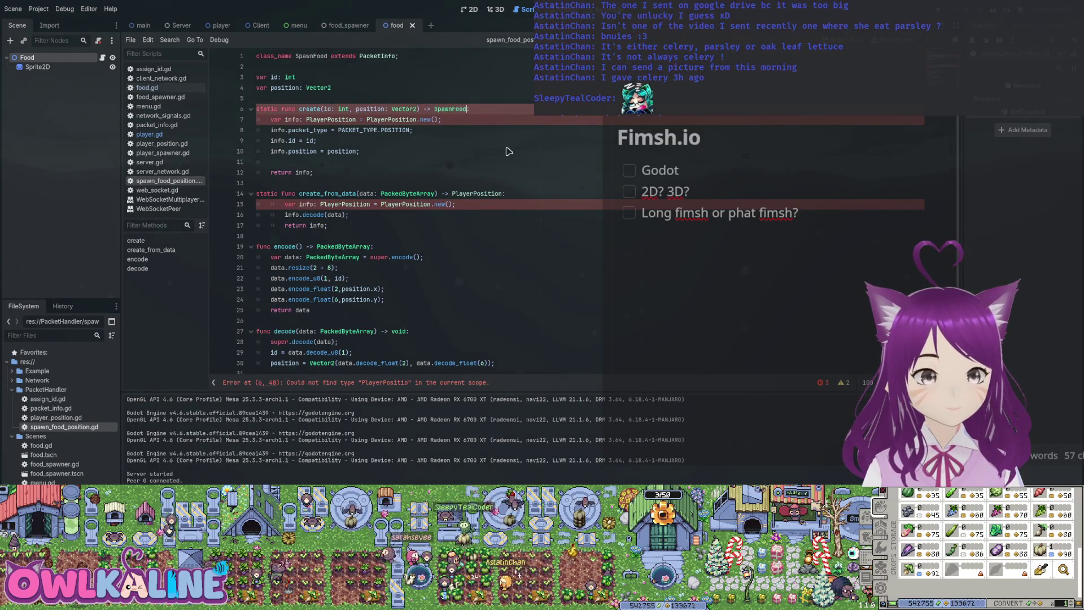
key("ctrl+z")
key("ctrl+z")
key("ctrl+z")
key("ctrl+z")
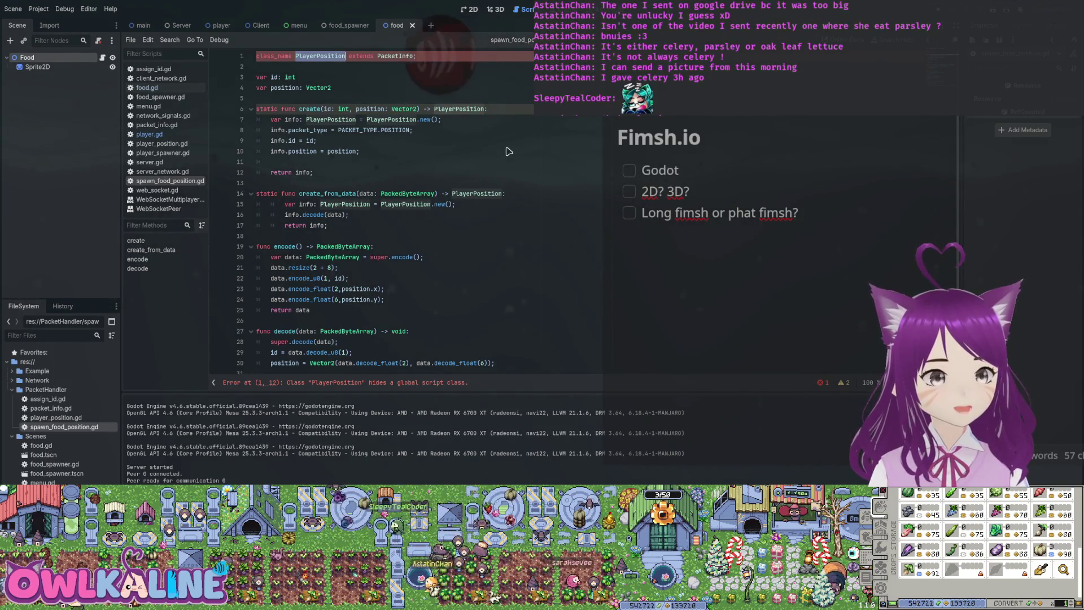
key("BackSpace")
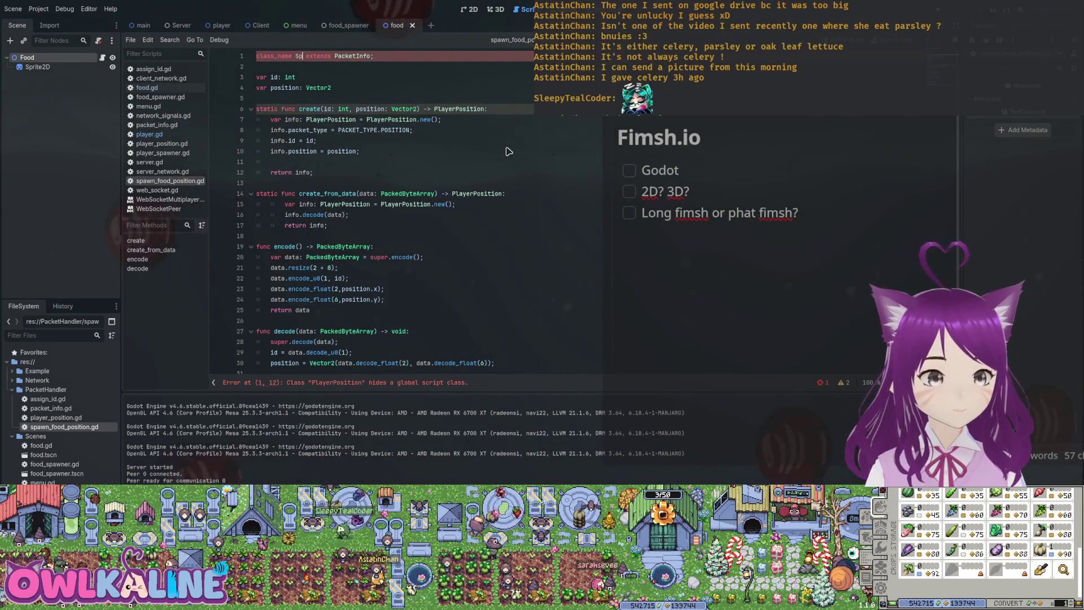
key("ctrl+z")
key("ctrl+f")
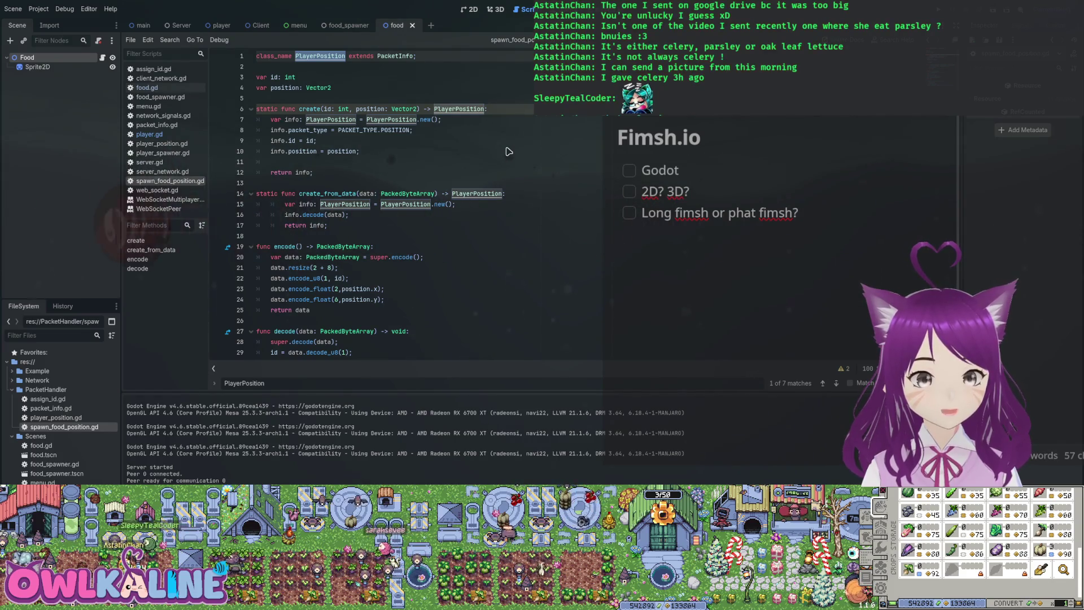
List all PlayerPosition search results, then close the find bar, reopen it, and close it again.
key("ctrl+shift+f")
key("Return")
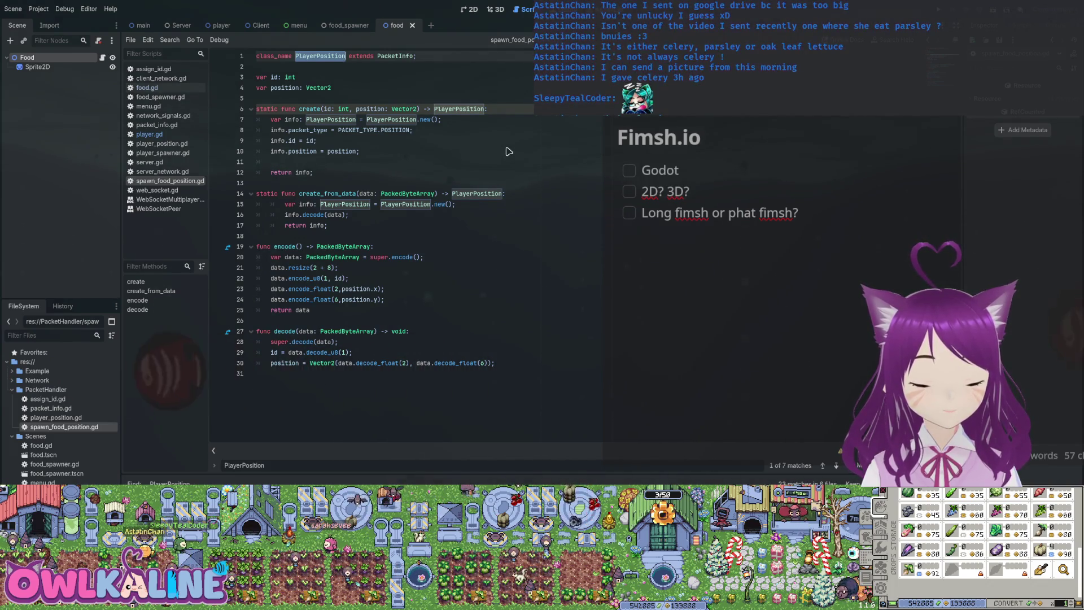
key("Escape")
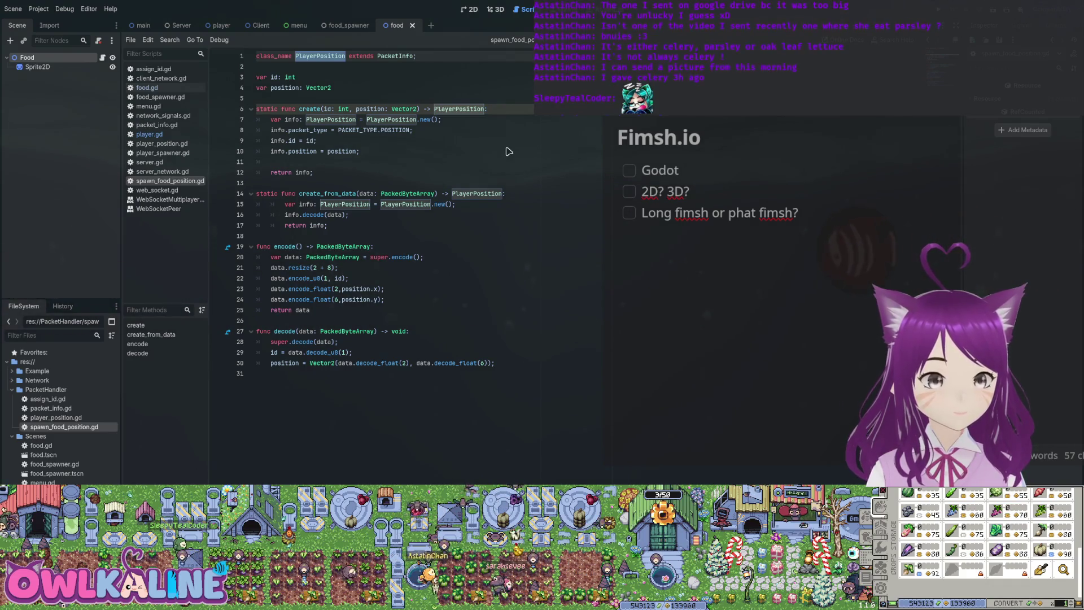
key("ctrl+f")
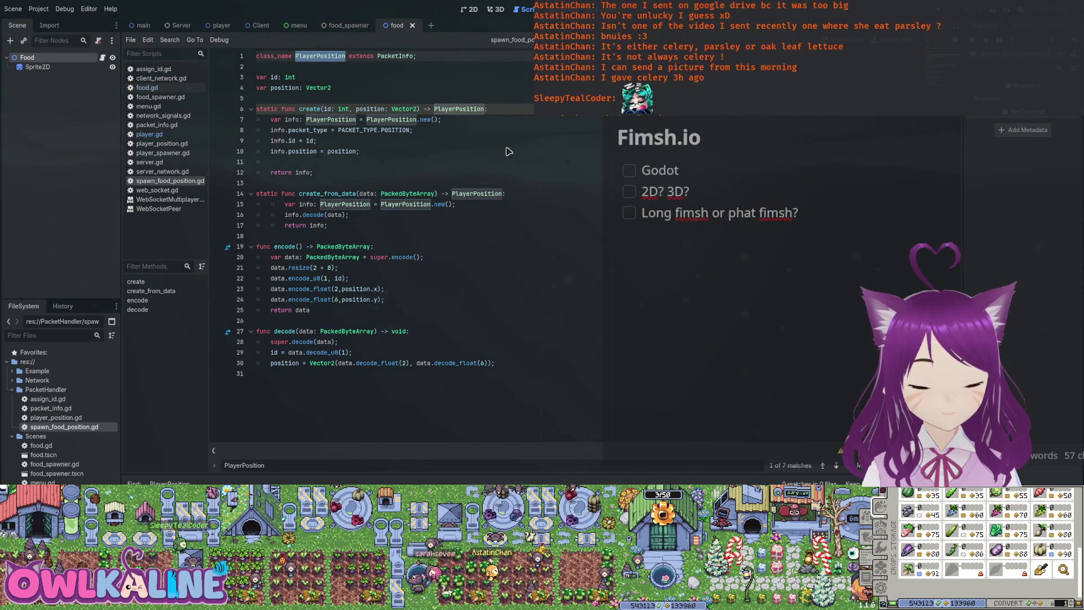
key("Escape")
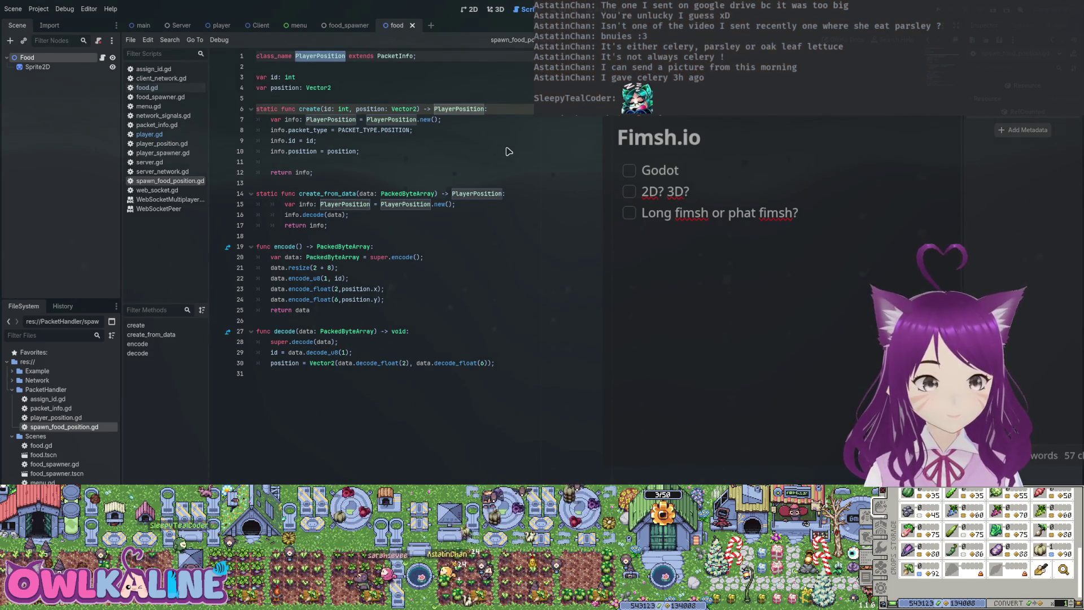
Rename class_name to SpawnFood and replace PlayerPosition with SpawnFood in the create function.
type("Food")
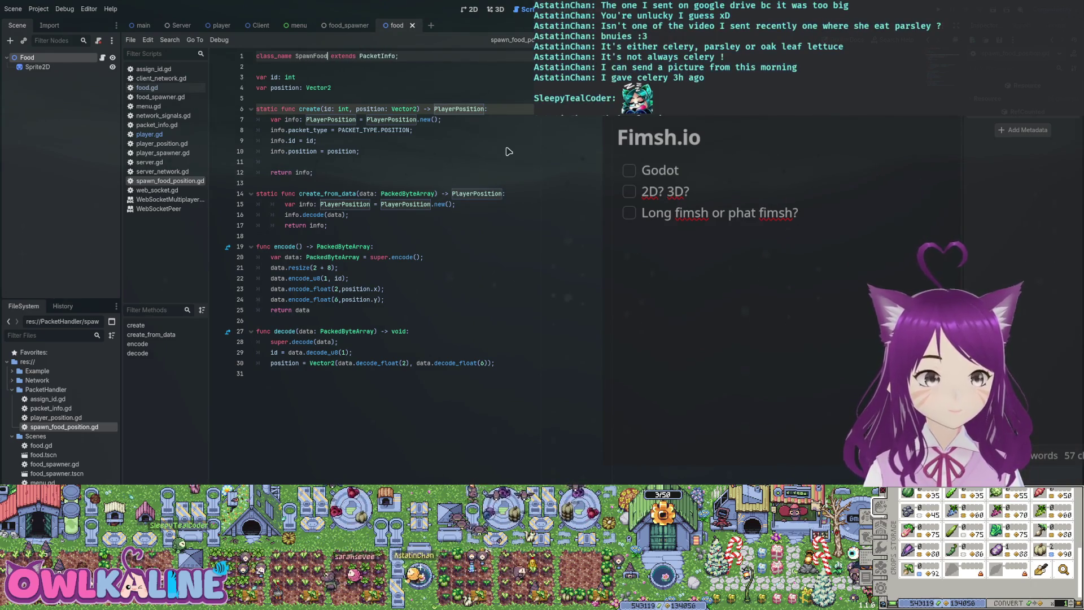
key("ctrl+BackSpace")
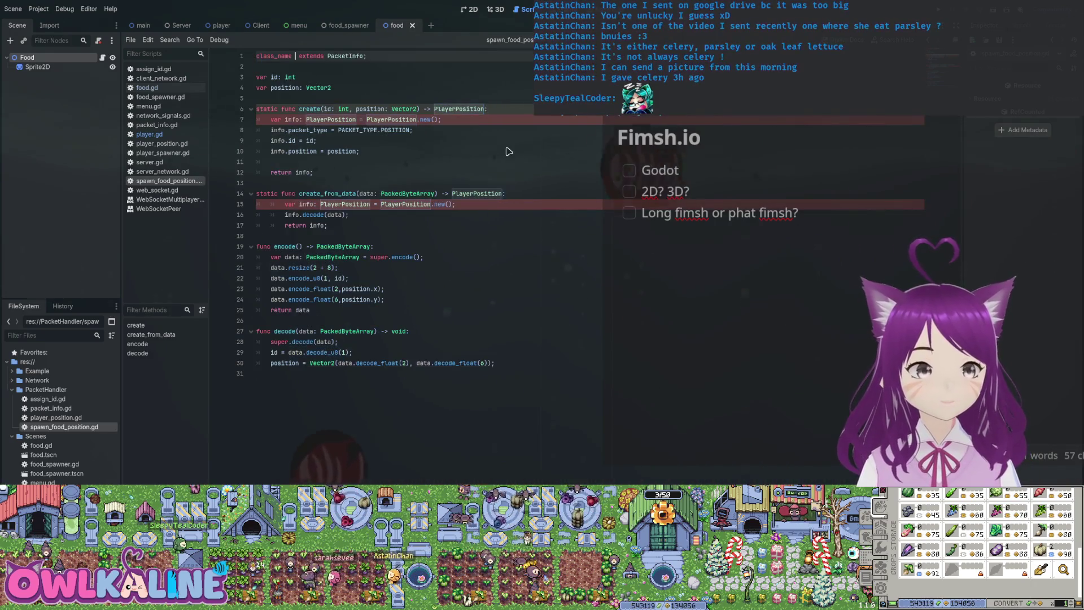
type("SpawnFood")
key("ctrl+z")
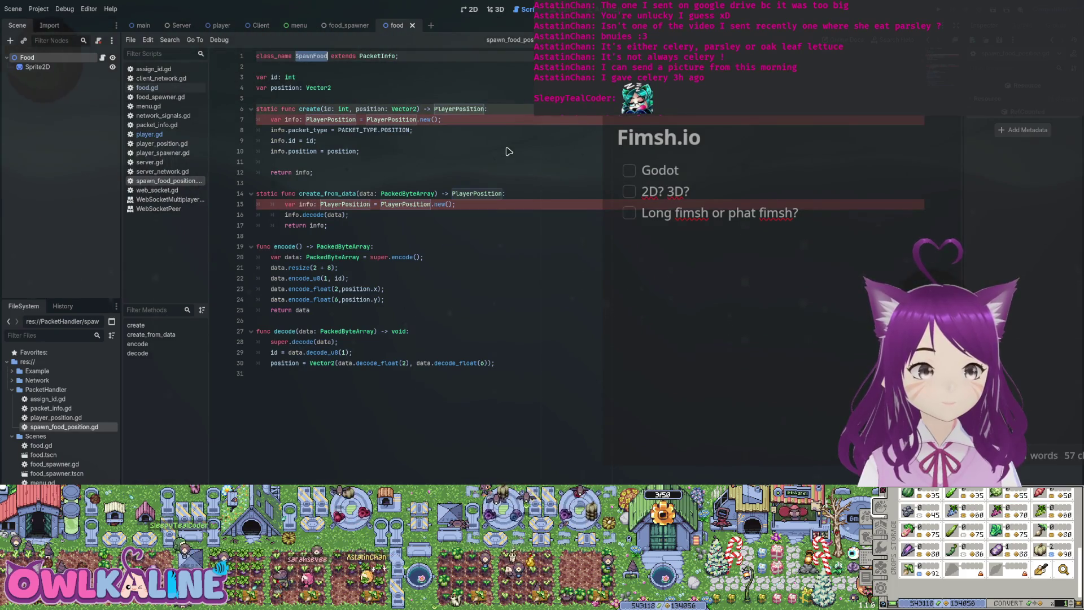
type("SpawnFood")
type("SpawnFood")
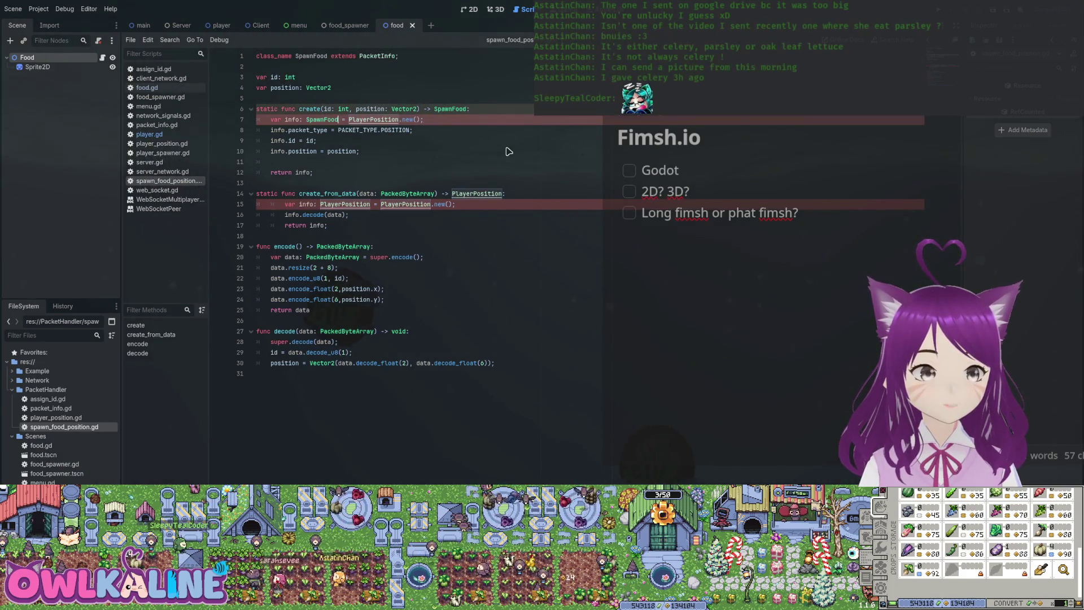
type("SpawnFood")
type("SpawnFood")
type("SpawnFood")
type("SpawnFood")
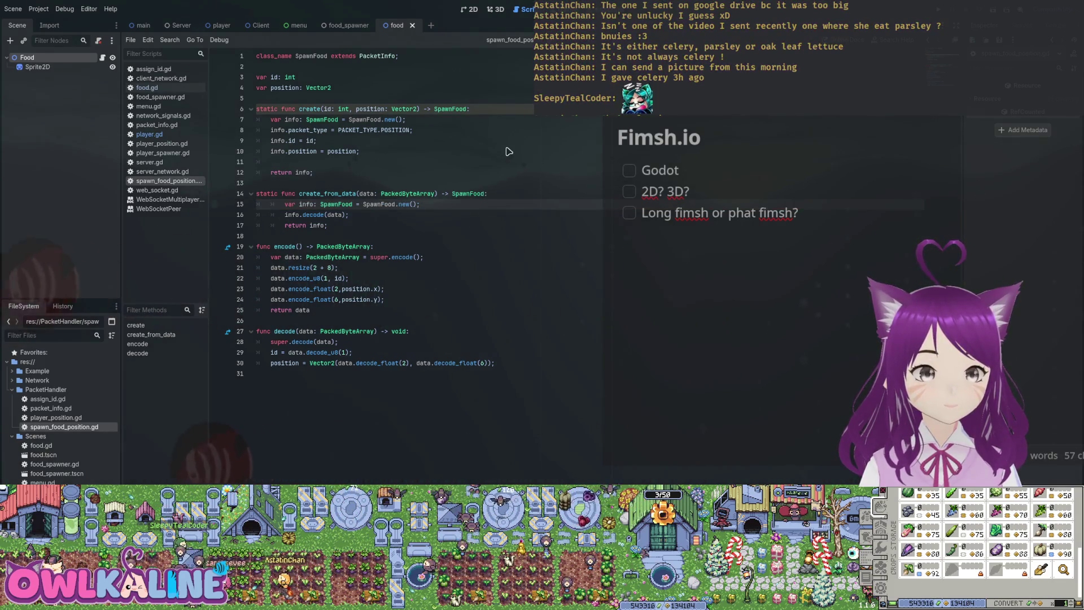